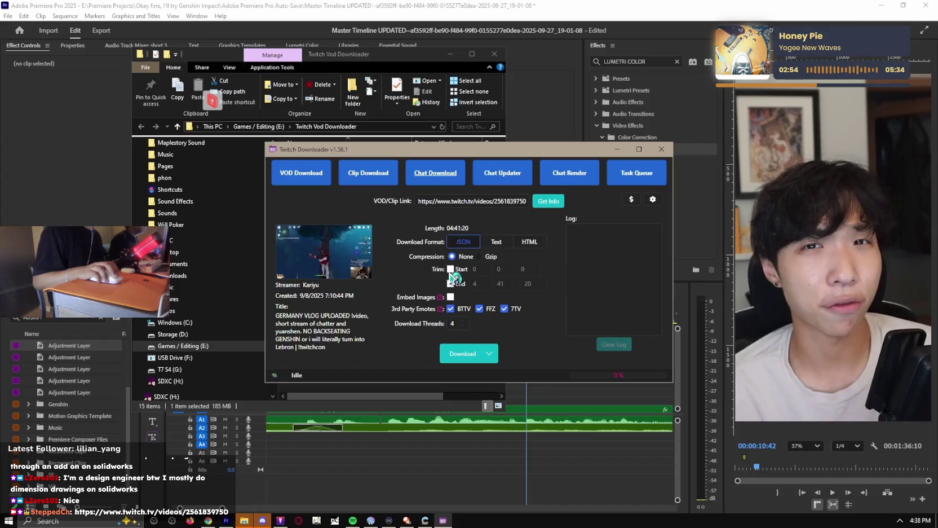
# Step: Set the chat trim start time to 1:38:20
pyautogui.write('1')
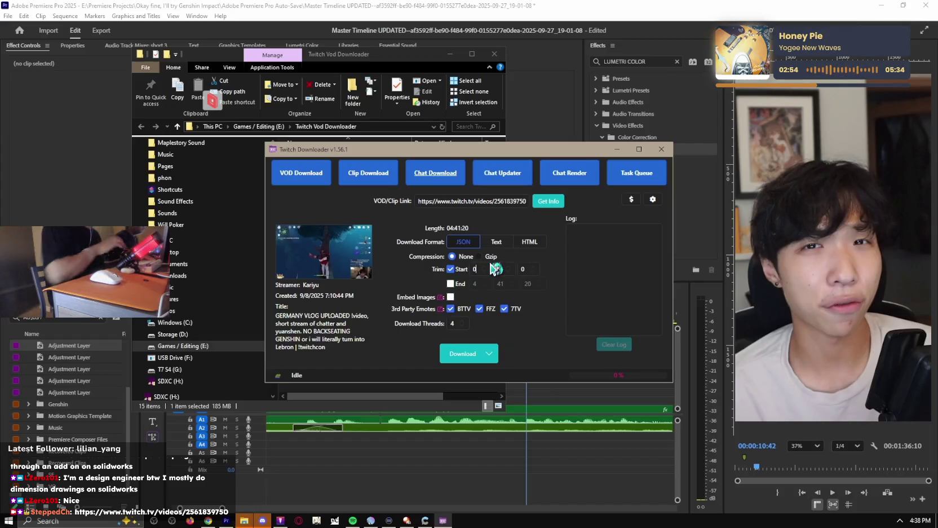
pyautogui.click(499, 269)
pyautogui.write('38')
pyautogui.press('BackSpace')
pyautogui.press('BackSpace')
pyautogui.write('2')
pyautogui.press('BackSpace')
pyautogui.write('38')
pyautogui.click(528, 270)
pyautogui.write('20')
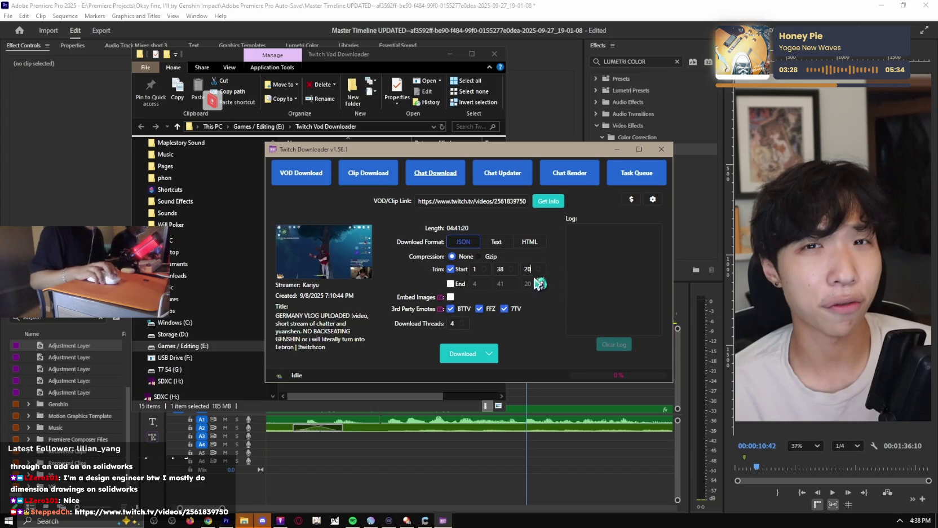
# Step: Enable the trim end time and set it to 1:42:20
pyautogui.click(450, 283)
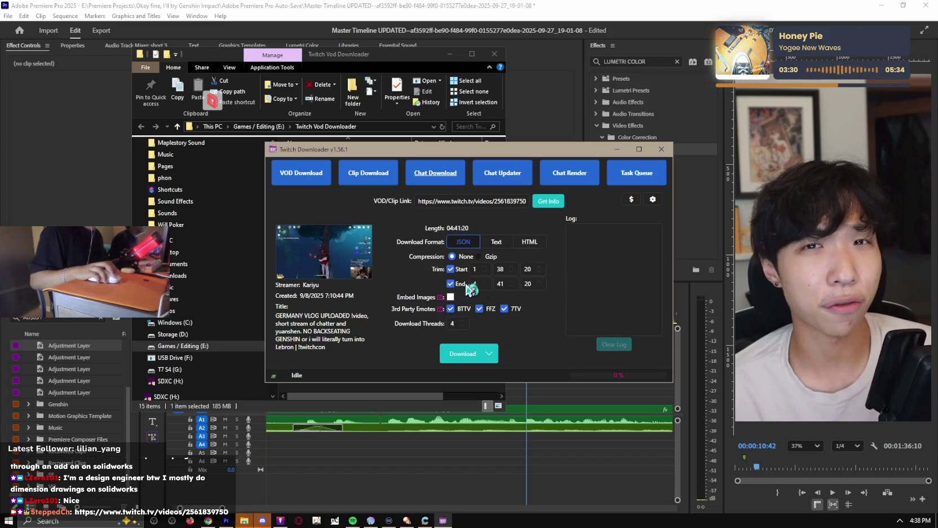
pyautogui.write('1')
pyautogui.press('Home')
pyautogui.press('Delete')
pyautogui.press('Tab')
pyautogui.press('Up')
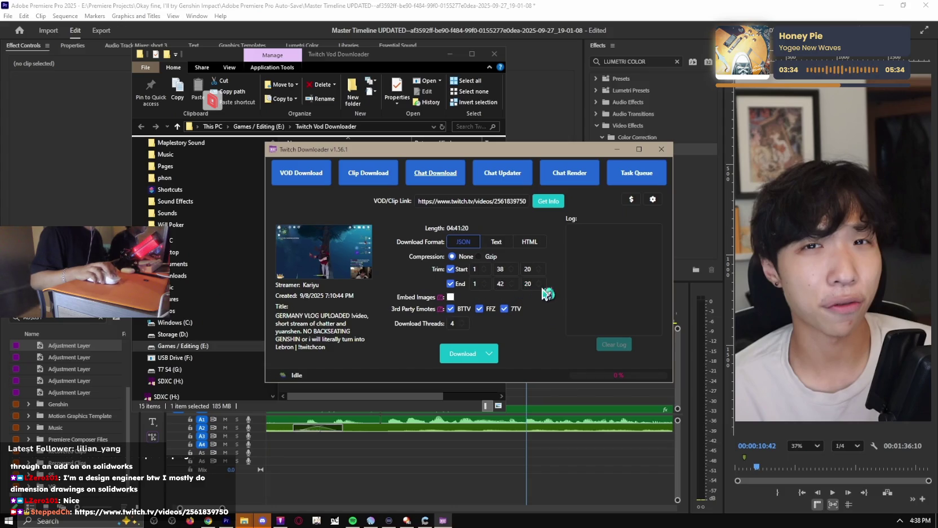
# Step: Download the trimmed chat and save it as a JSON file in the project folder
pyautogui.click(470, 361)
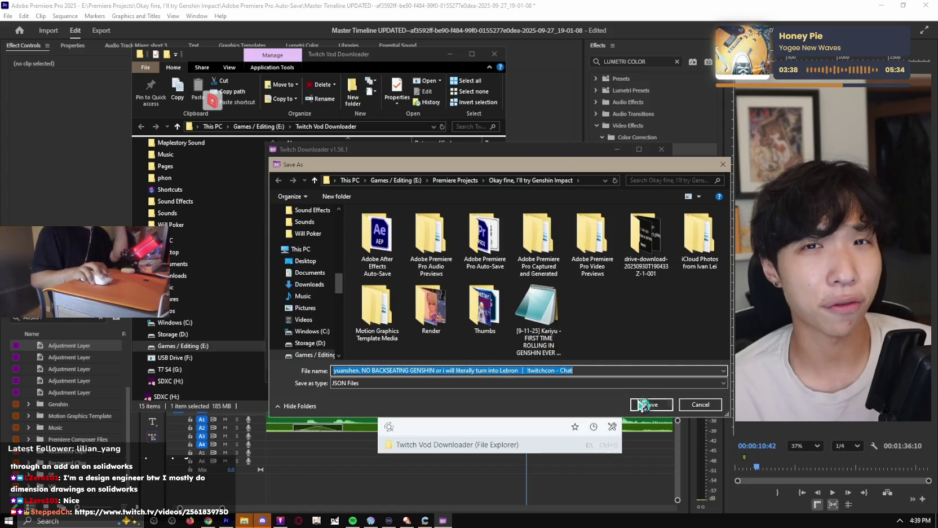
pyautogui.click(647, 406)
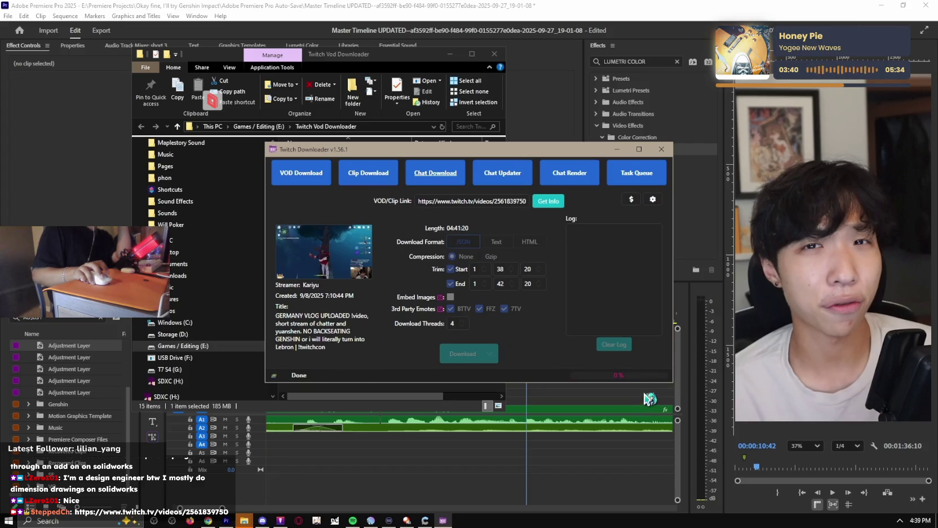
pyautogui.click(544, 179)
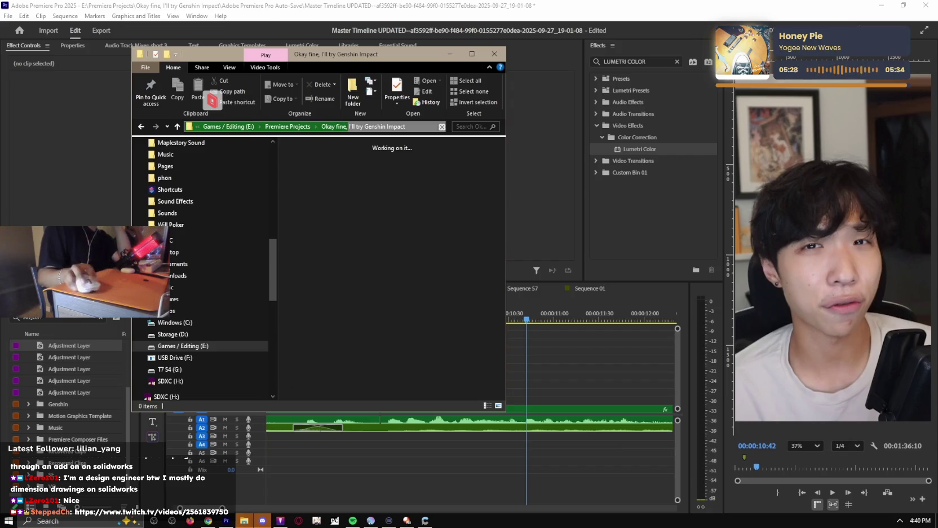
# Step: Render the downloaded chat JSON into a chat video in Chat Render
pyautogui.moveTo(349, 126); pyautogui.dragTo(363, 126)
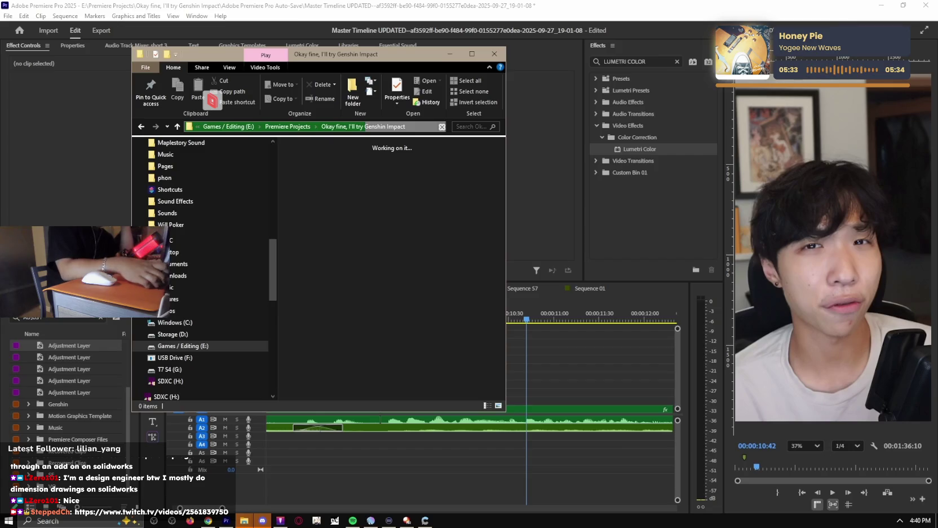
# Step: Drag the rendered Kariyu GERMANY VLOG chat video from Explorer onto track V5 of short 3
pyautogui.moveTo(365, 127); pyautogui.dragTo(370, 127)
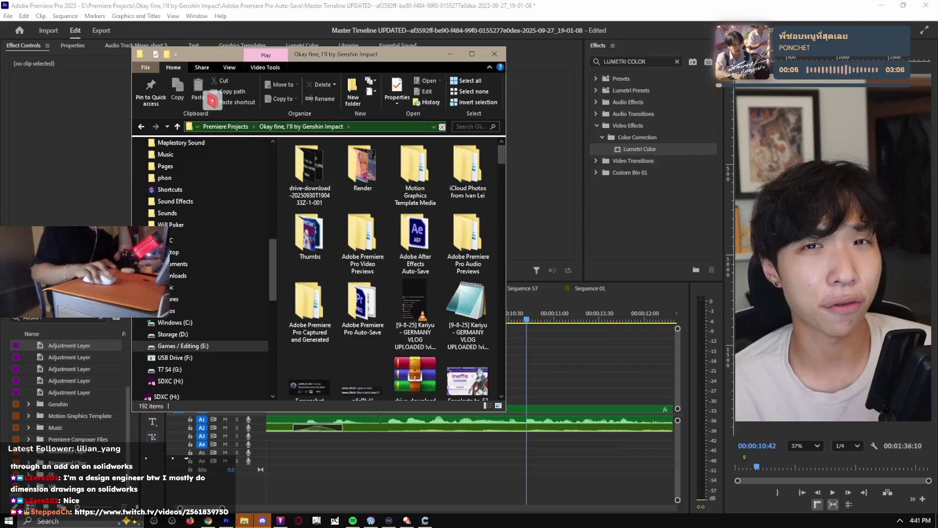
pyautogui.moveTo(415, 316); pyautogui.dragTo(542, 376)
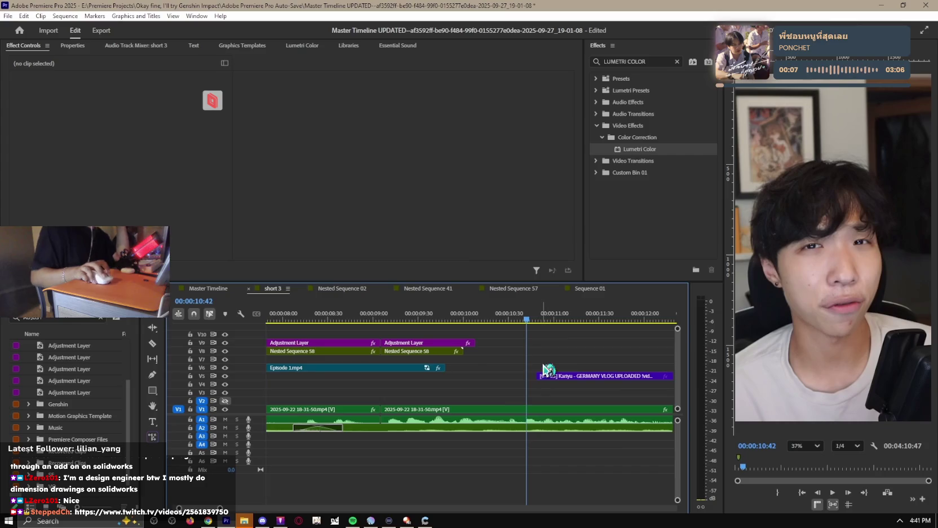
# Step: Split the chat clip where the chat should start and delete the part before the cut
pyautogui.press('space')
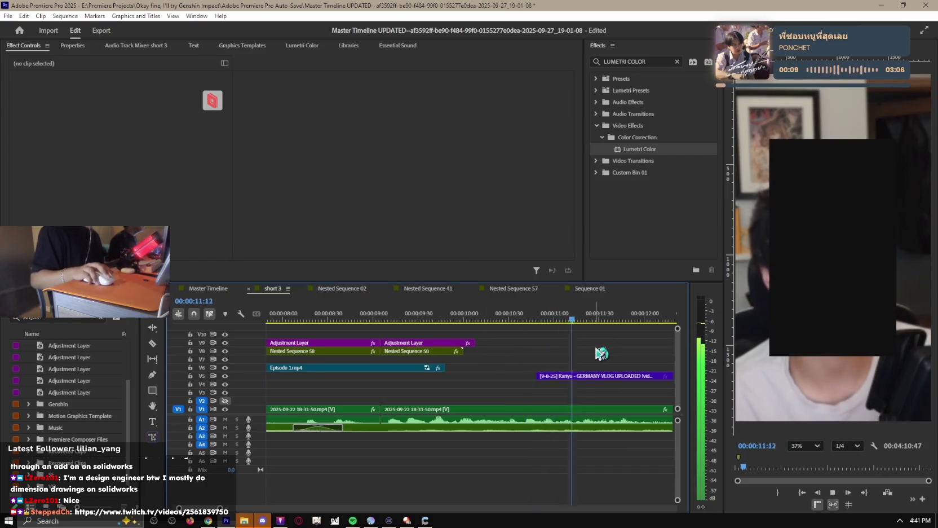
pyautogui.press('-')
pyautogui.moveTo(465, 317); pyautogui.dragTo(575, 317)
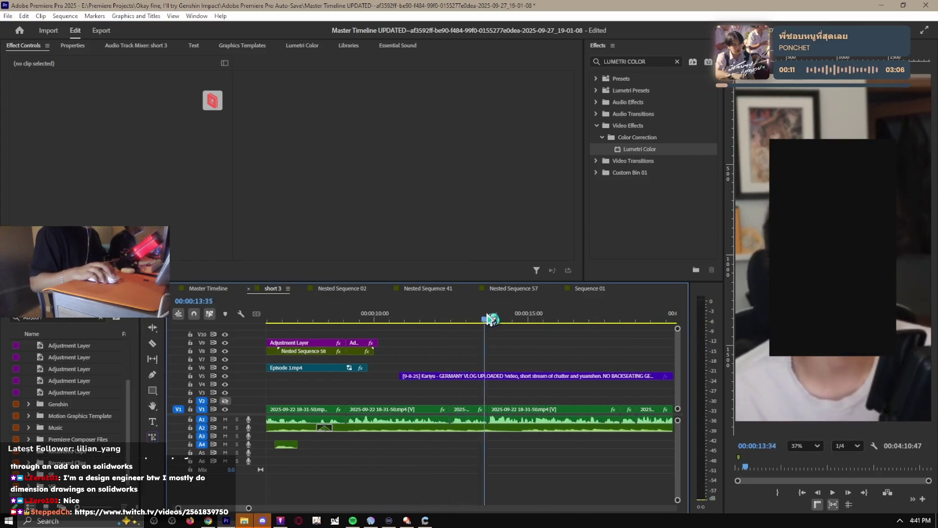
pyautogui.press('-')
pyautogui.press('-')
pyautogui.press('-')
pyautogui.moveTo(576, 318)
pyautogui.mouseDown()
pyautogui.moveTo(326, 325)
pyautogui.moveTo(429, 326)
pyautogui.moveTo(416, 326)
pyautogui.mouseUp()
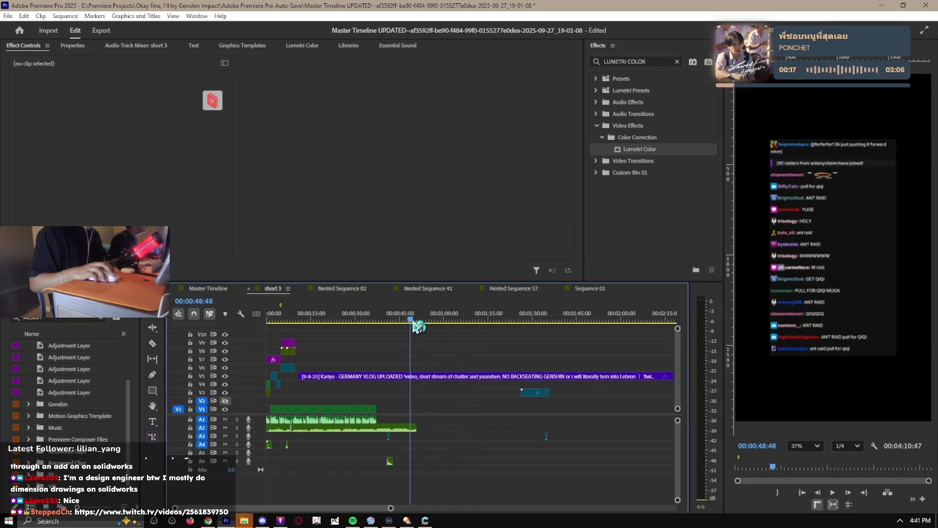
pyautogui.press('=')
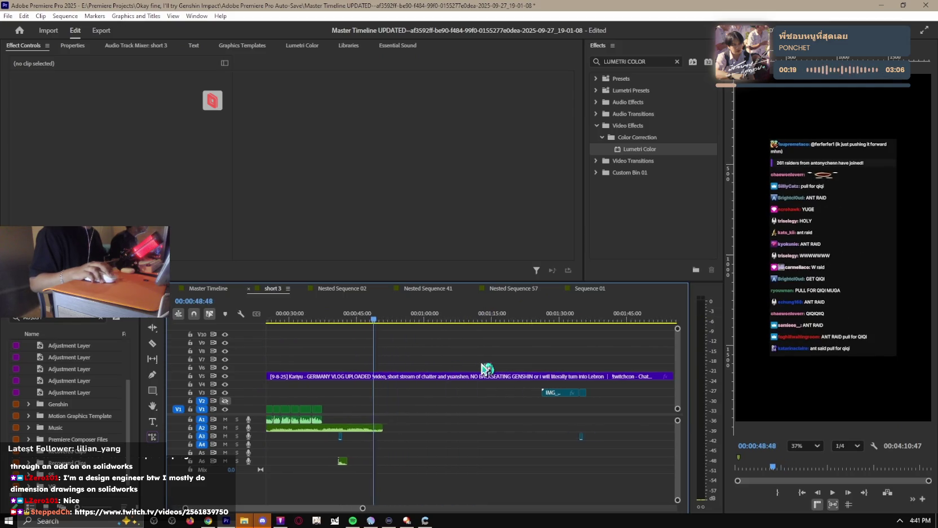
pyautogui.scroll(3, 486, 367)
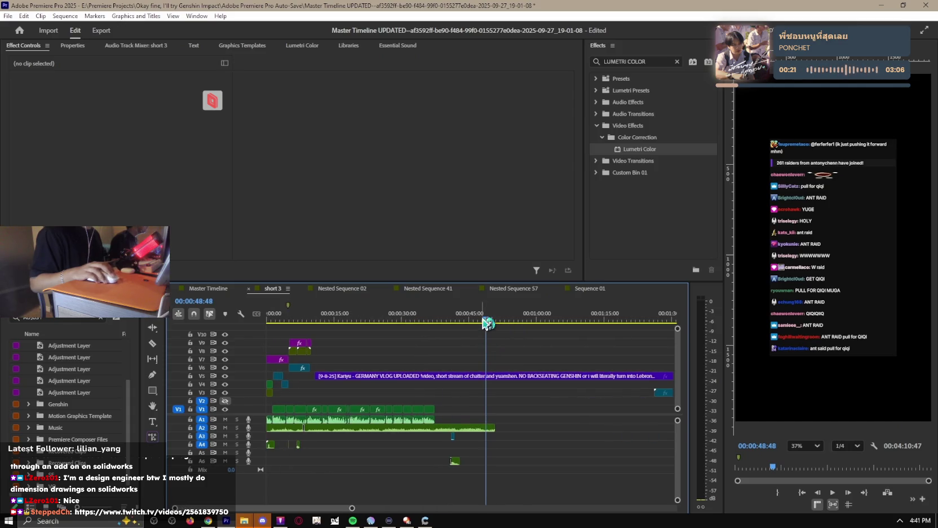
pyautogui.moveTo(488, 325); pyautogui.dragTo(489, 322)
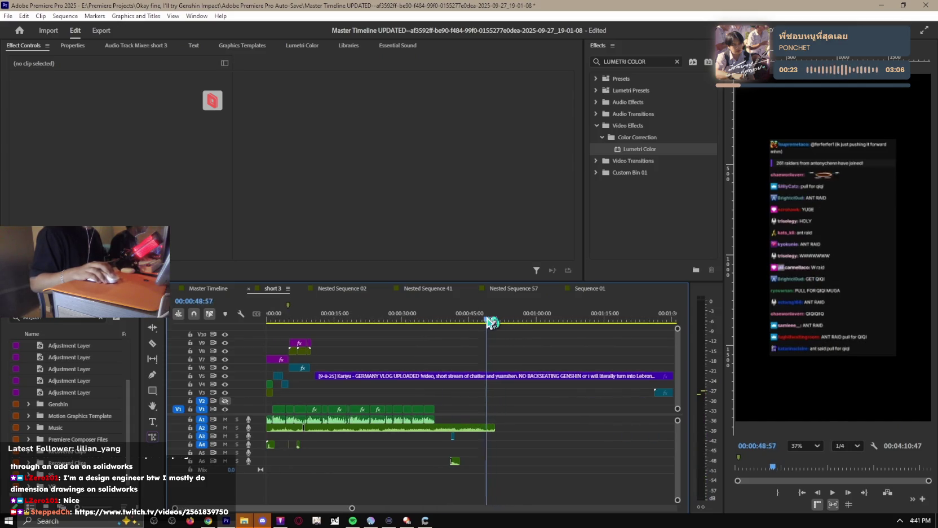
pyautogui.press('c')
pyautogui.click(480, 376)
pyautogui.press('v')
pyautogui.click(456, 376)
pyautogui.press('Delete')
# Step: Move the remaining chat clip toward the short's start, near the 5-second mark
pyautogui.click(290, 320)
pyautogui.press('space')
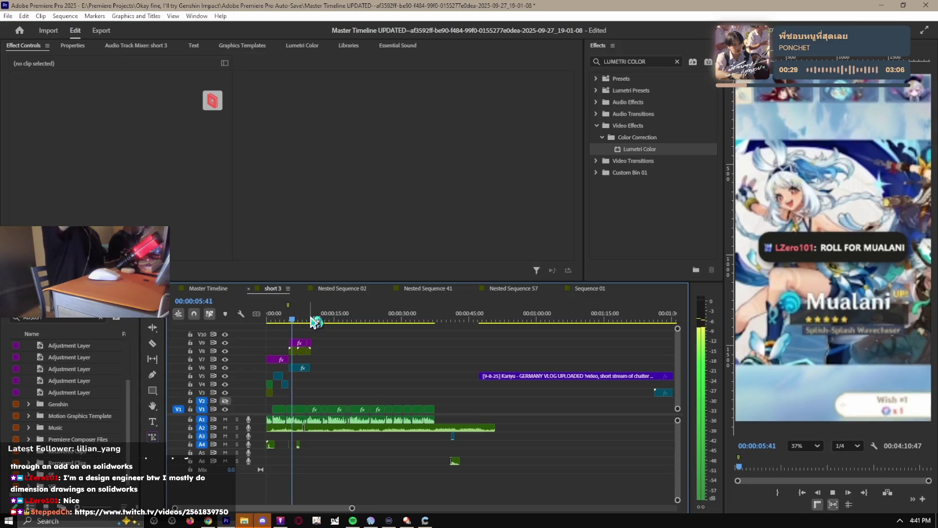
pyautogui.press('=')
pyautogui.moveTo(601, 376)
pyautogui.mouseDown()
pyautogui.moveTo(258, 355)
pyautogui.moveTo(344, 367)
pyautogui.mouseUp()
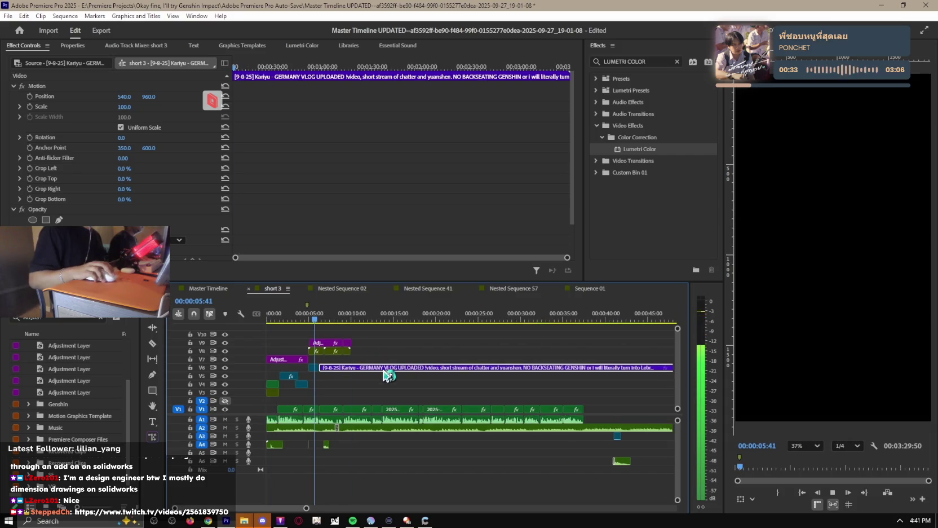
# Step: Move the chat clip onto track V10 and trim its in point slightly later
pyautogui.hotkey('ctrl', 'z')
pyautogui.press('-')
pyautogui.moveTo(540, 375); pyautogui.dragTo(344, 342)
pyautogui.press('=')
pyautogui.press('=')
pyautogui.press('Home')
pyautogui.press('space')
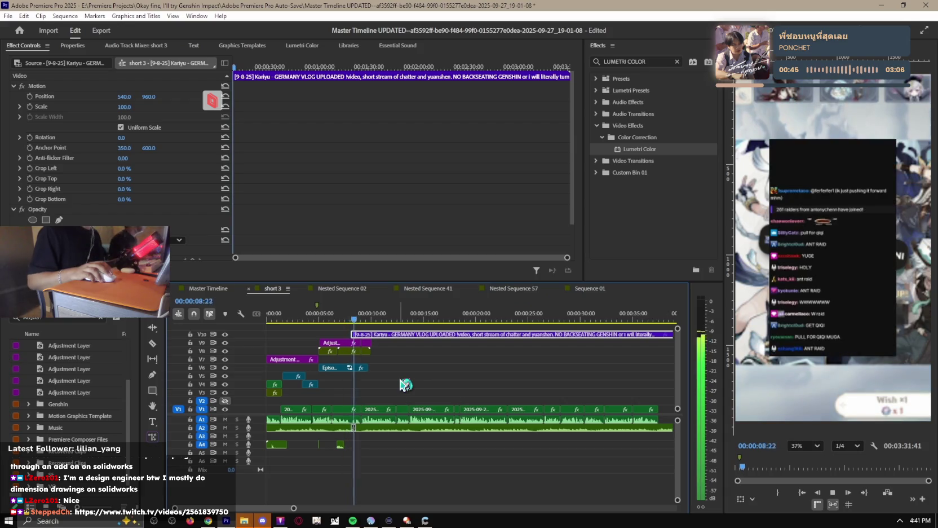
pyautogui.moveTo(395, 338); pyautogui.dragTo(417, 338)
pyautogui.press('space')
pyautogui.scroll(3, 419, 369)
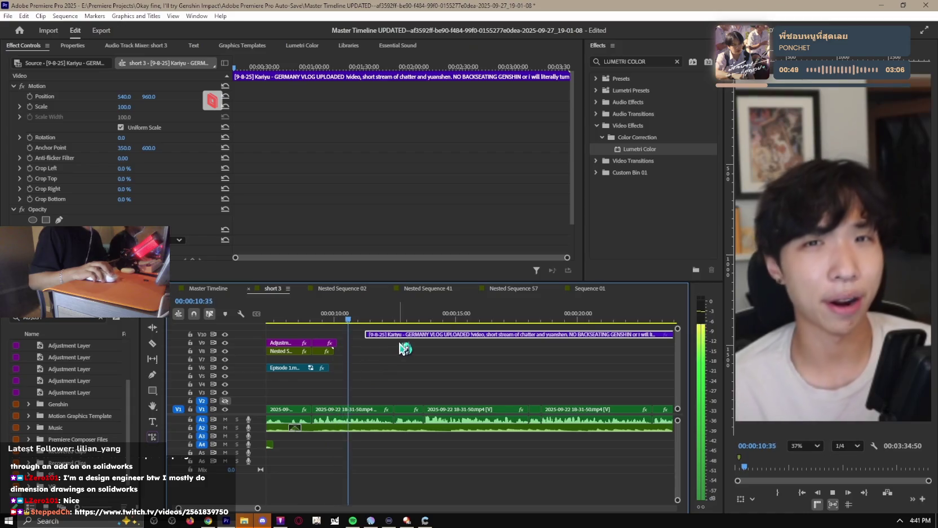
pyautogui.press('space')
pyautogui.moveTo(396, 319)
pyautogui.mouseDown()
pyautogui.moveTo(612, 322)
pyautogui.moveTo(407, 321)
pyautogui.mouseUp()
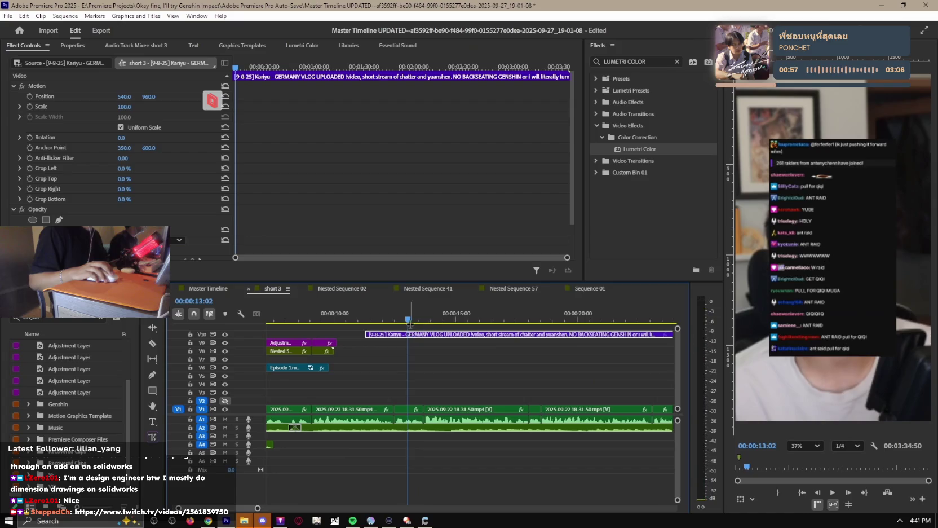
# Step: Crop the chat clip 61% from the top and 16% from the bottom
pyautogui.scroll(-3, 157, 201)
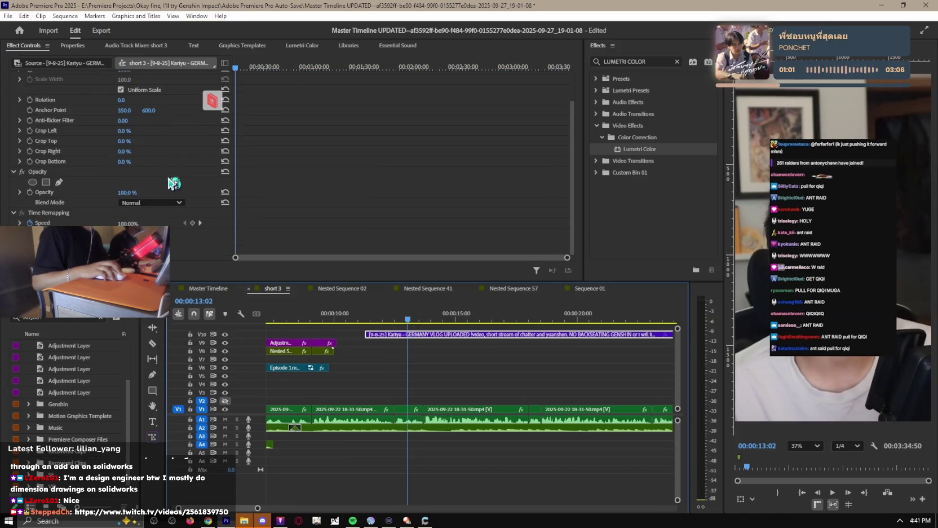
pyautogui.moveTo(124, 162)
pyautogui.mouseDown()
pyautogui.moveTo(144, 162)
pyautogui.moveTo(133, 161)
pyautogui.mouseUp()
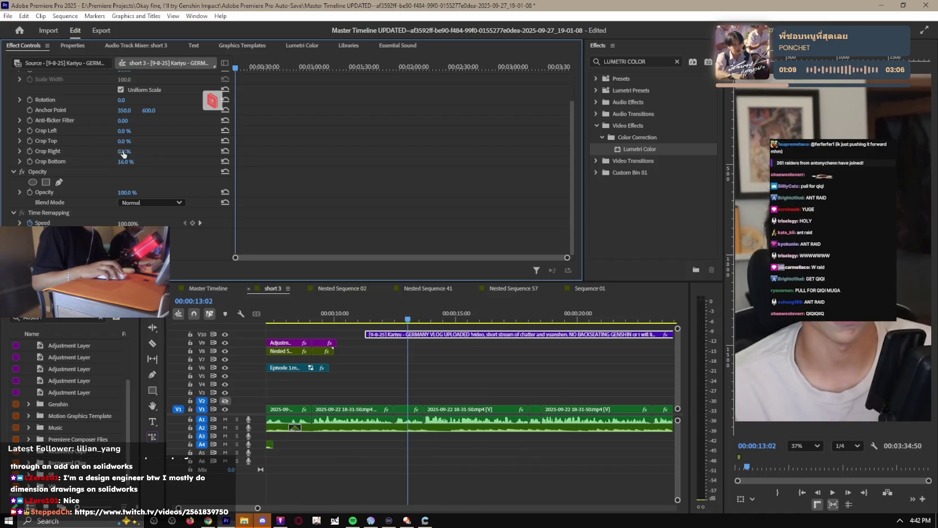
pyautogui.moveTo(121, 141); pyautogui.dragTo(156, 141)
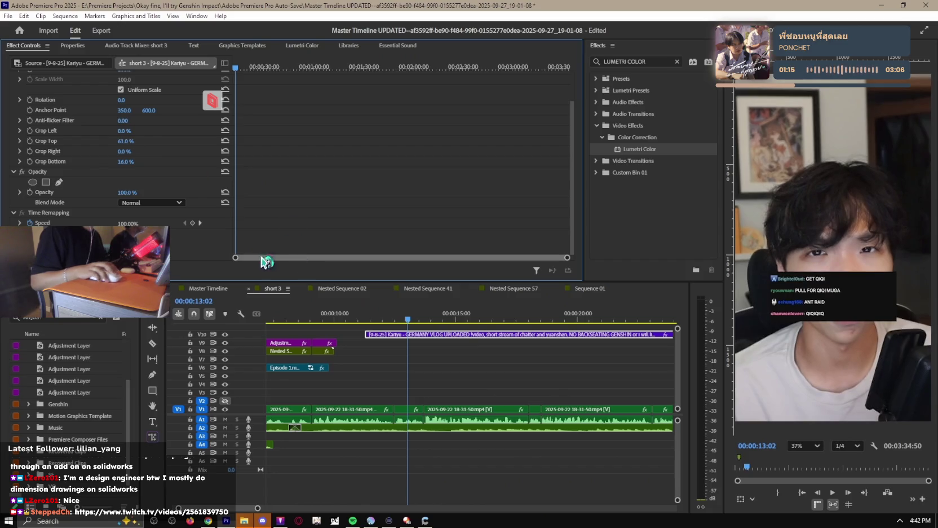
pyautogui.moveTo(408, 320); pyautogui.dragTo(275, 321)
pyautogui.click(293, 335)
# Step: Nest the cropped V10 chat clip as Nested Sequence 59 and play it back
pyautogui.press('j')
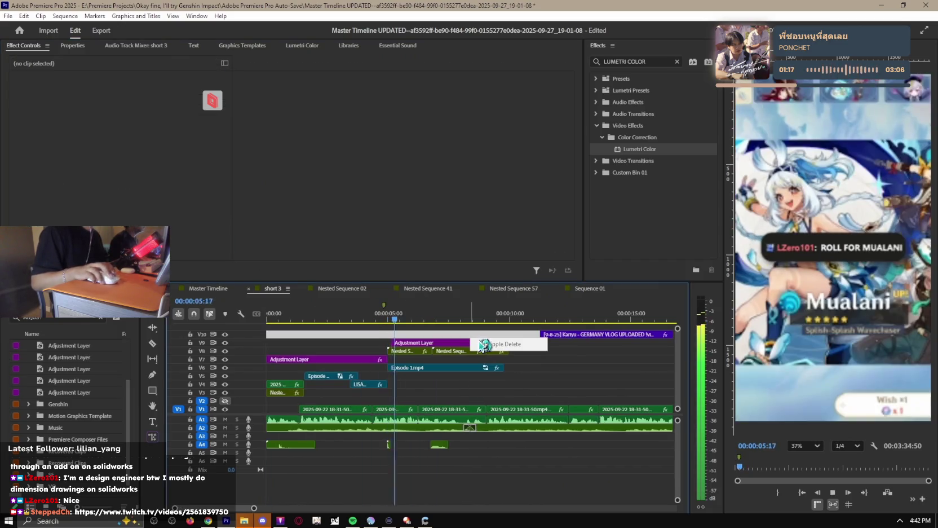
pyautogui.rightClick(570, 344)
pyautogui.click(649, 289)
pyautogui.press('Return')
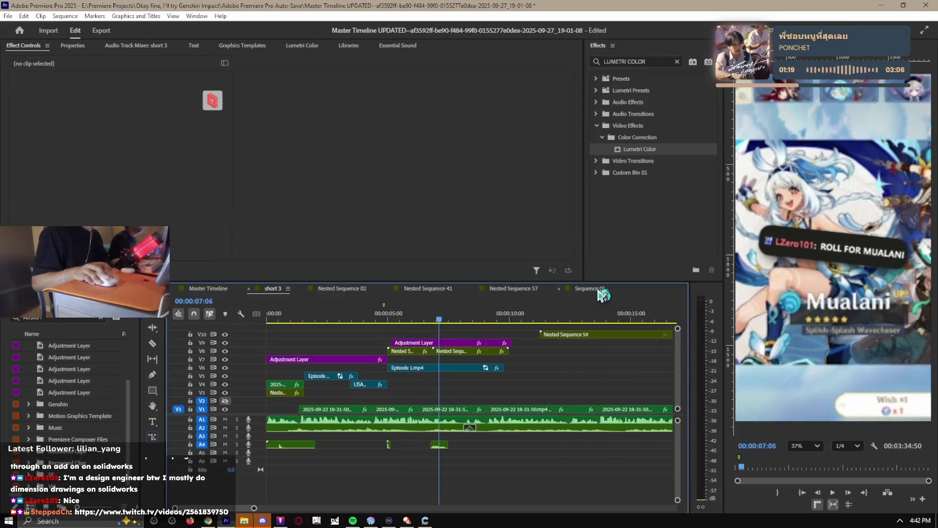
pyautogui.press('=')
pyautogui.press('=')
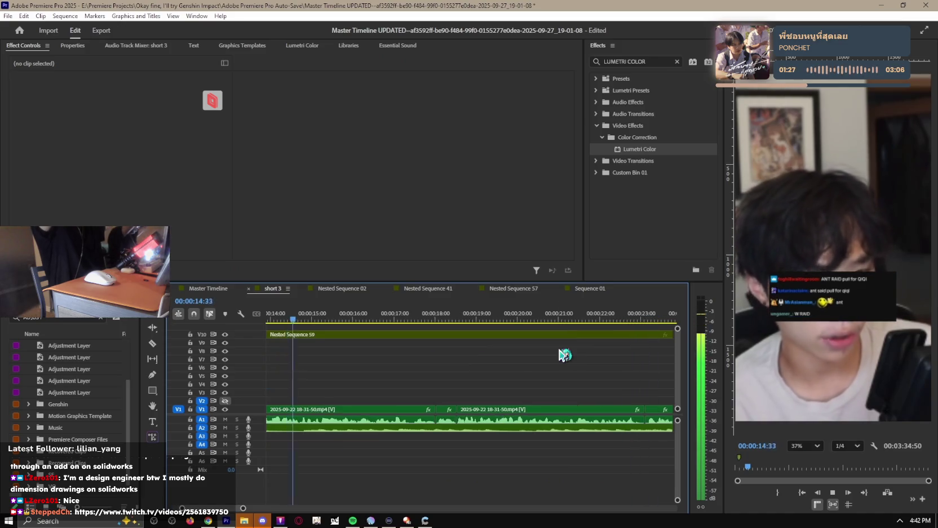
pyautogui.press('space')
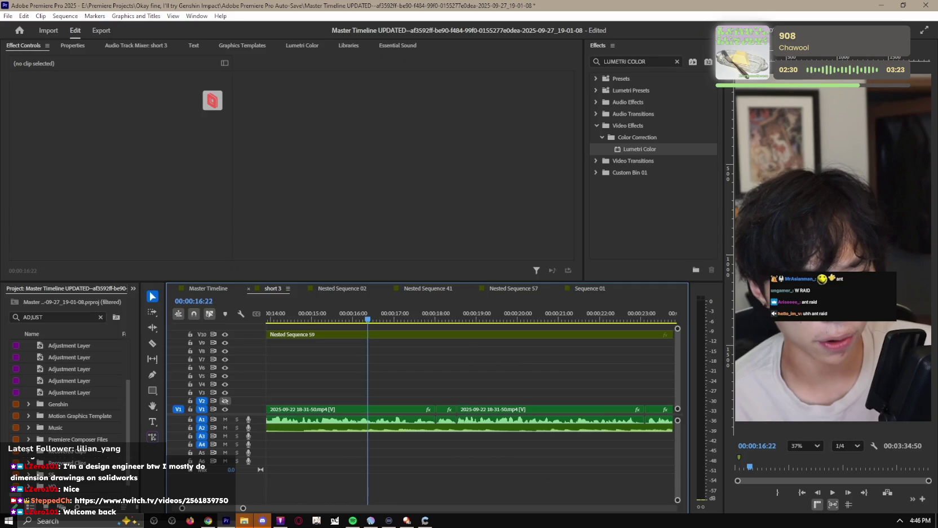
pyautogui.press('Up')
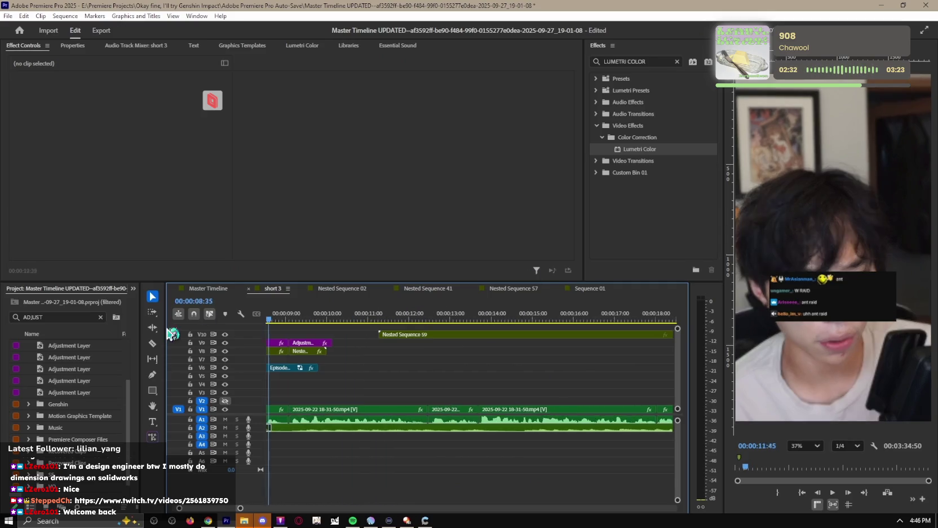
# Step: Play back short 3 from around eight seconds, zooming the timeline out and back in
pyautogui.press('space')
pyautogui.press('-')
pyautogui.press('space')
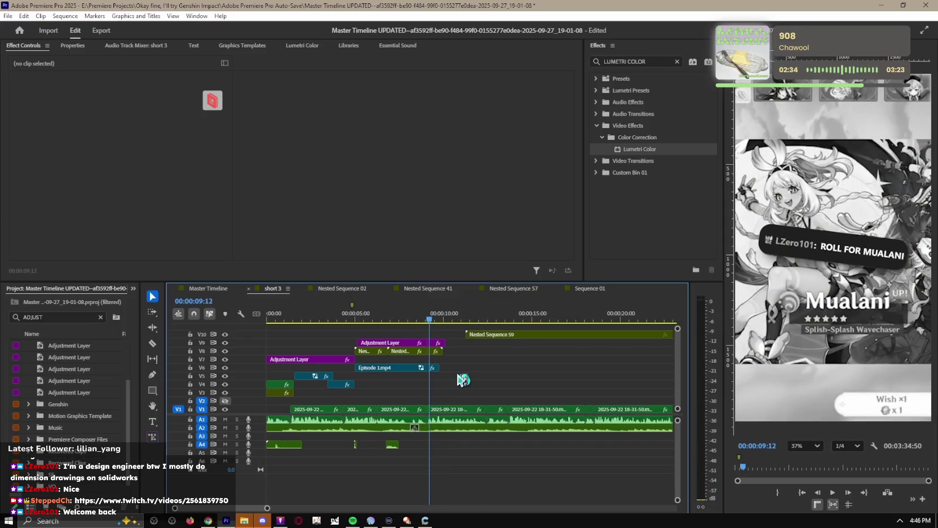
pyautogui.press('space')
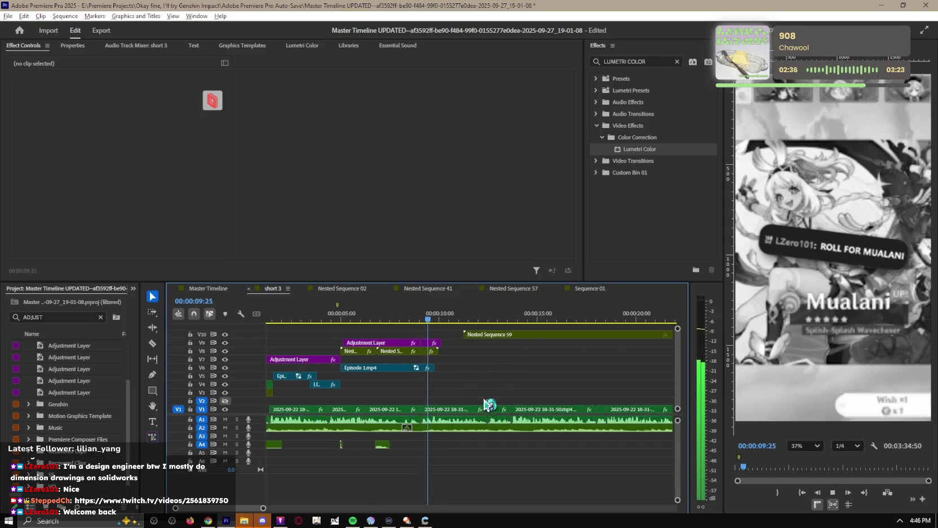
pyautogui.press('=')
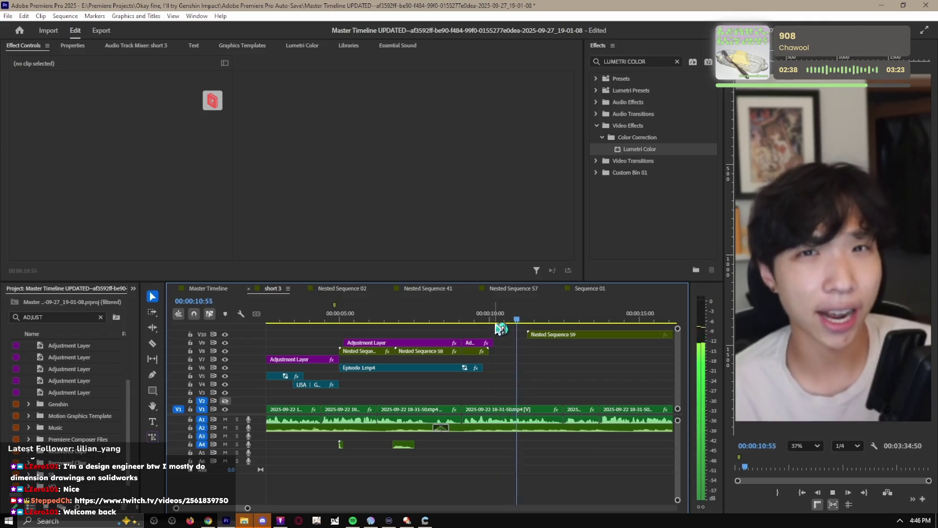
# Step: Cycle through the Nested Sequence 02 and short 3 tabs, ending on Master Timeline
pyautogui.click(352, 289)
pyautogui.click(197, 289)
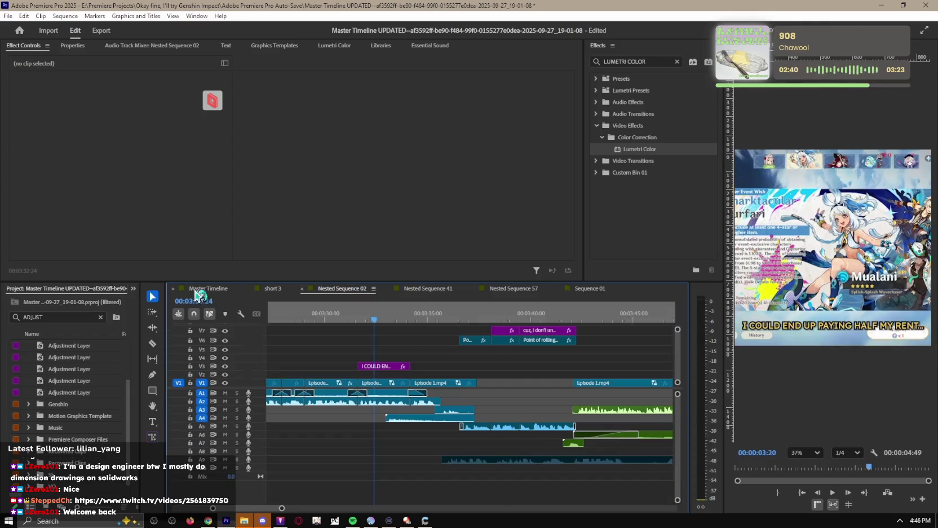
pyautogui.click(270, 288)
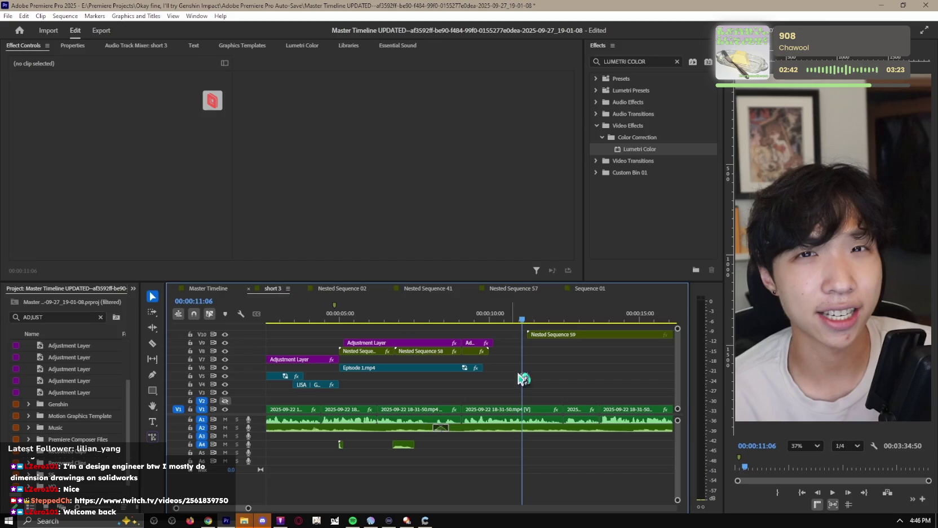
pyautogui.click(201, 290)
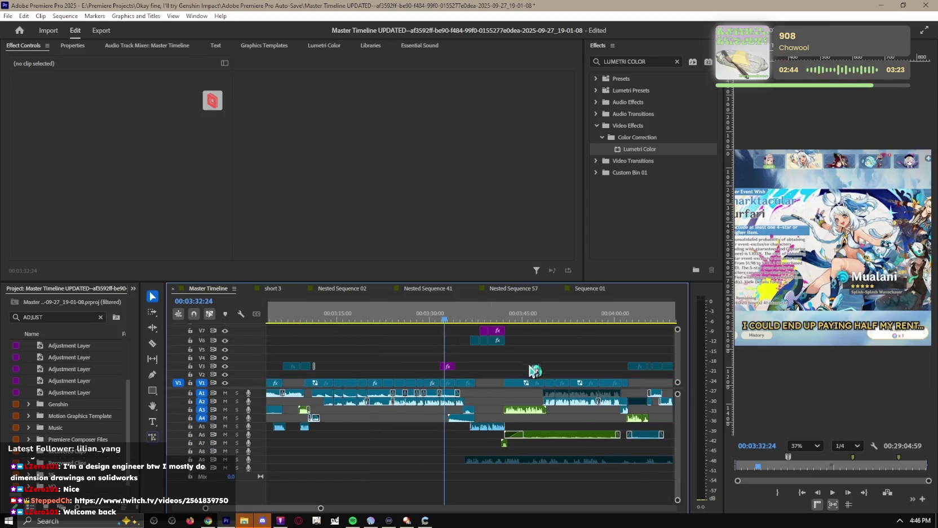
# Step: Navigate the Master Timeline to about 12:01 and open the V1 Twitch gameplay clip
pyautogui.scroll(-3, 532, 367)
pyautogui.scroll(-3, 531, 368)
pyautogui.scroll(-3, 530, 368)
pyautogui.scroll(-3, 529, 370)
pyautogui.scroll(-3, 530, 368)
pyautogui.scroll(-3, 526, 367)
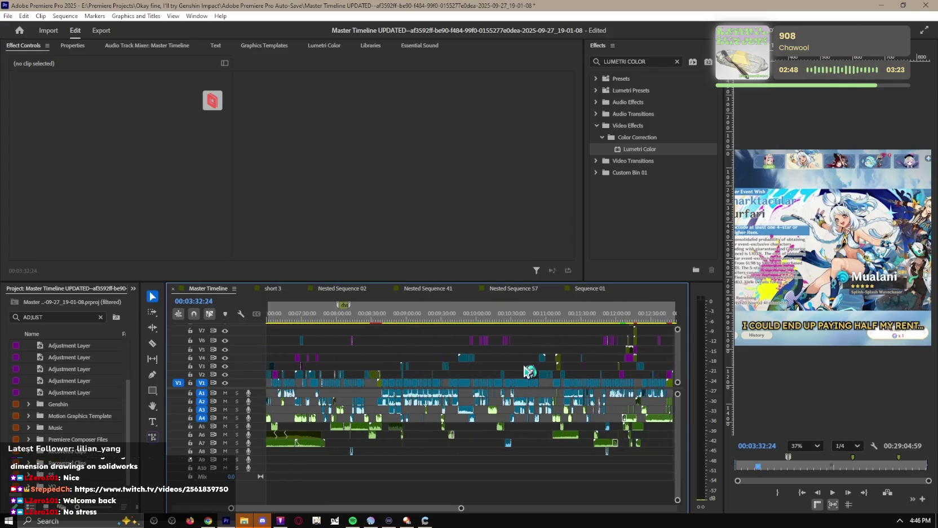
pyautogui.scroll(-2, 523, 366)
pyautogui.click(546, 320)
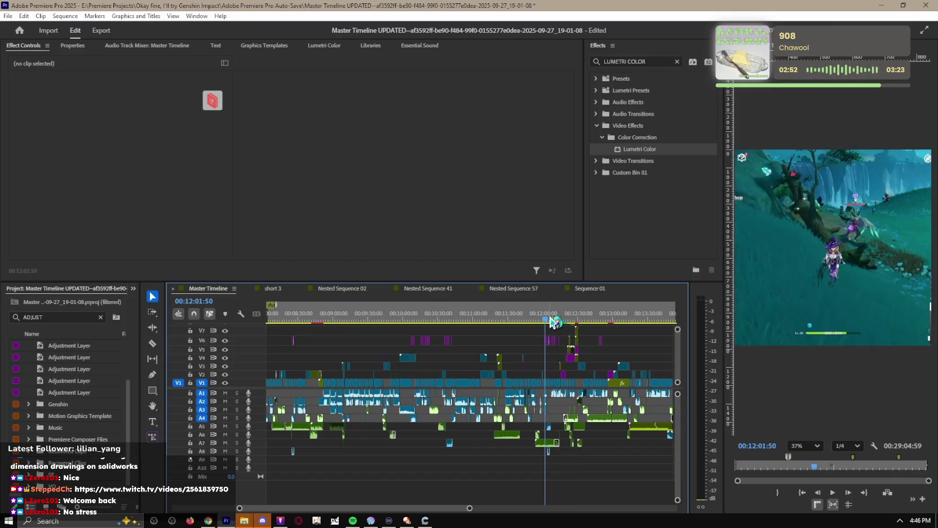
pyautogui.scroll(5, 552, 324)
pyautogui.scroll(5, 553, 350)
pyautogui.press('space')
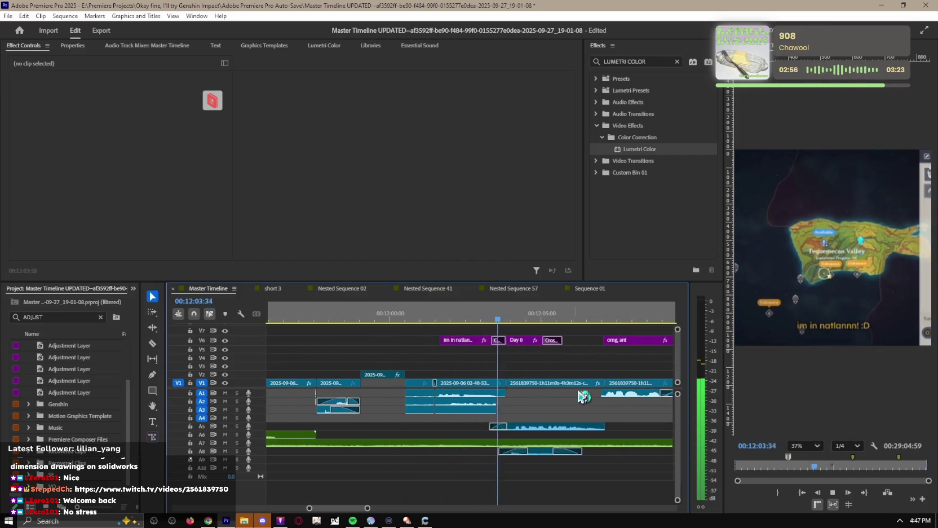
pyautogui.doubleClick(562, 385)
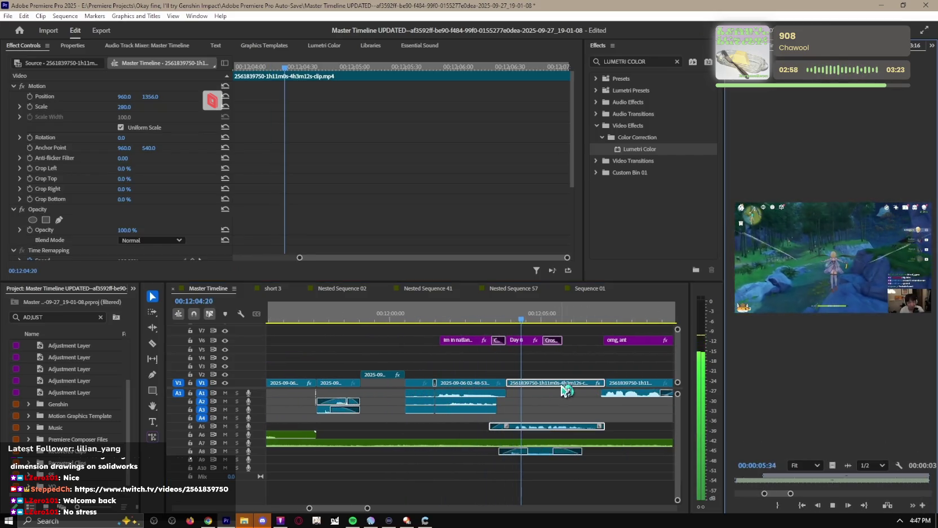
# Step: Cycle through the sequence tabs and return to the Master Timeline's Twitch clip
pyautogui.click(427, 288)
pyautogui.click(359, 289)
pyautogui.click(266, 289)
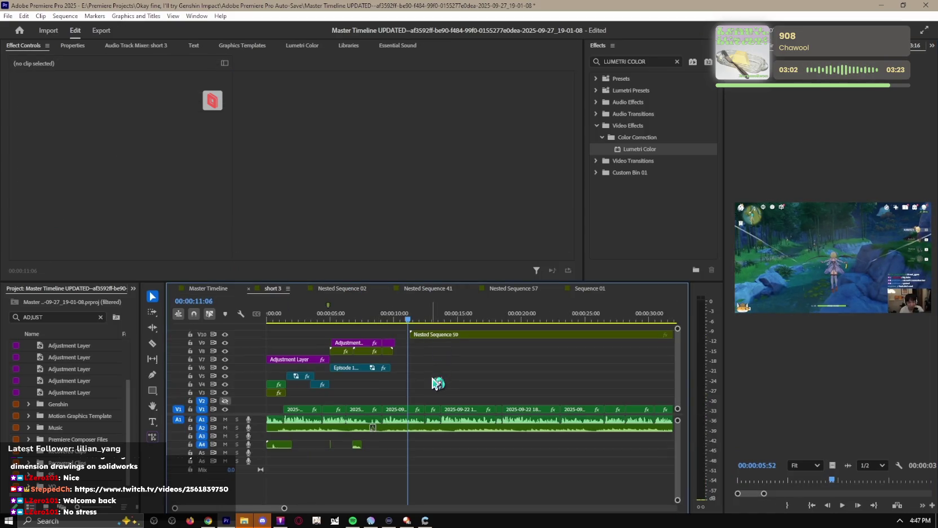
pyautogui.click(209, 288)
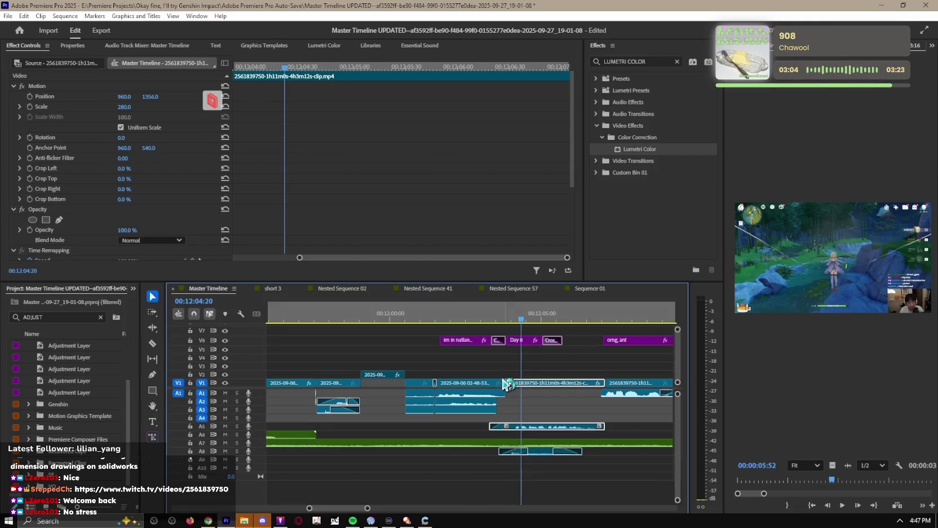
# Step: Paste the Twitch gameplay clip onto V2 of short 3, replacing the earlier wrong paste
pyautogui.click(555, 383)
pyautogui.click(276, 289)
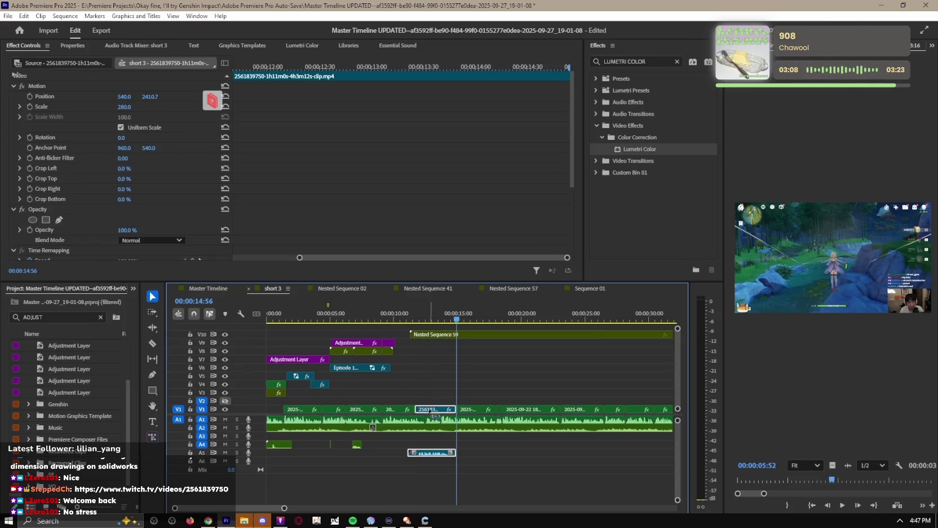
pyautogui.hotkey('ctrl', 'z')
pyautogui.hotkey('ctrl', 'v')
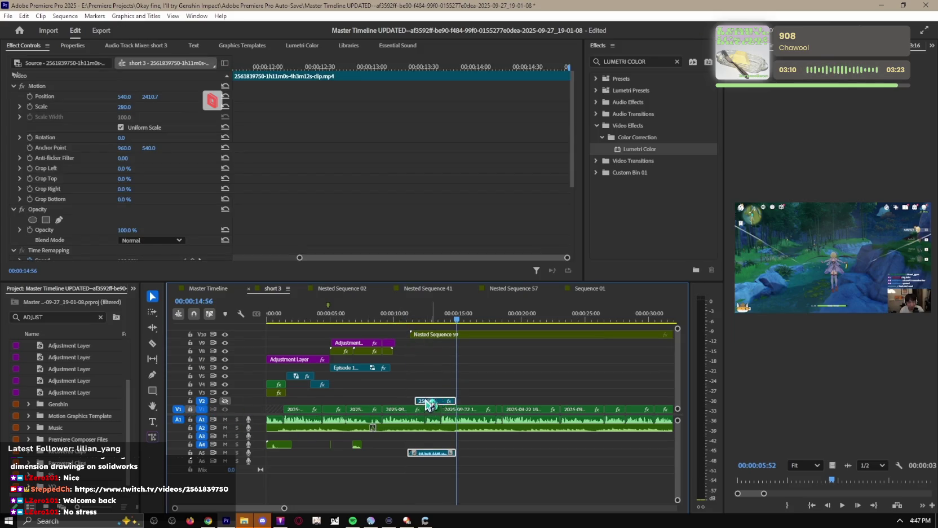
# Step: Delete the pasted clip's A5 audio and play back the short
pyautogui.click(292, 320)
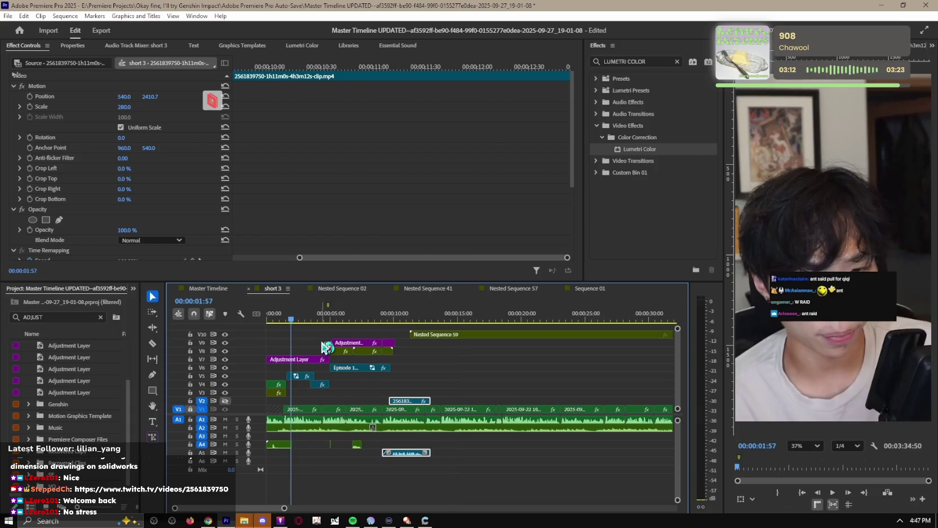
pyautogui.press('space')
pyautogui.keyDown('alt'); pyautogui.click(422, 452); pyautogui.keyUp('alt')
pyautogui.press('Delete')
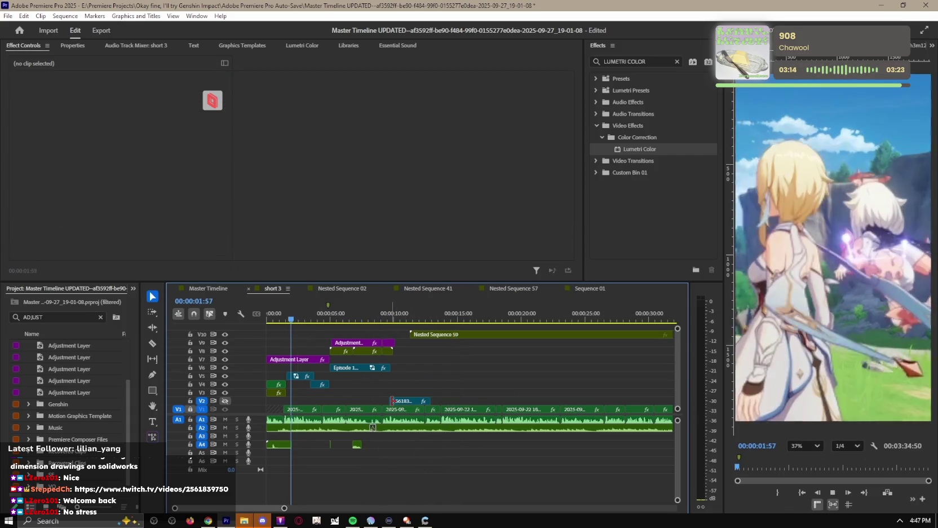
pyautogui.scroll(2, 373, 406)
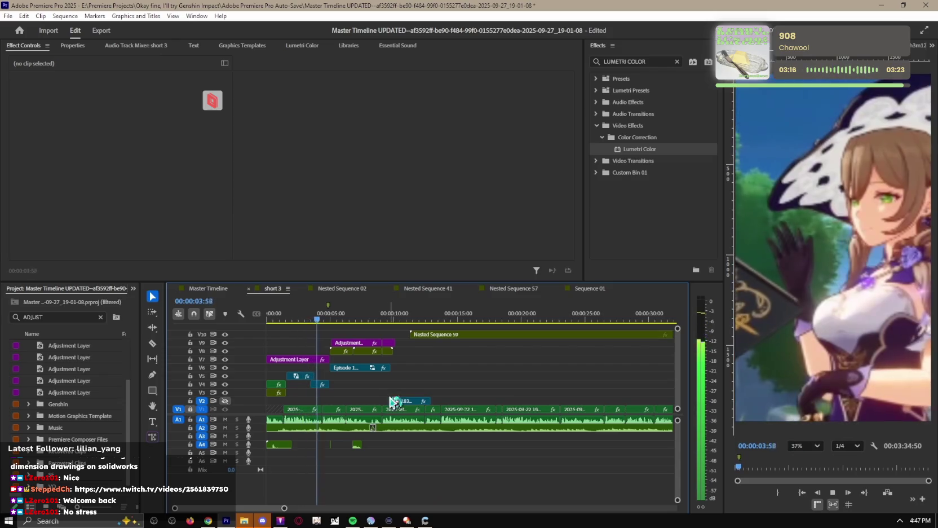
pyautogui.scroll(2, 372, 406)
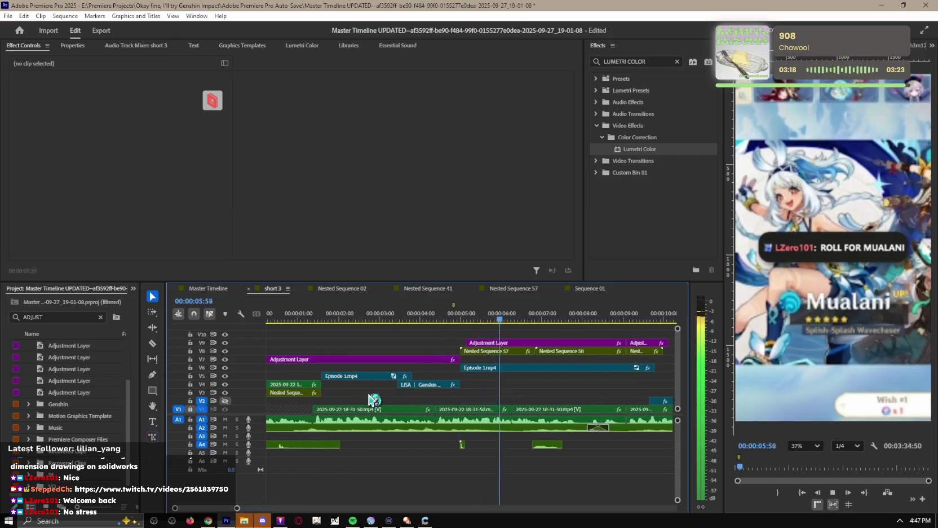
pyautogui.scroll(-1, 378, 398)
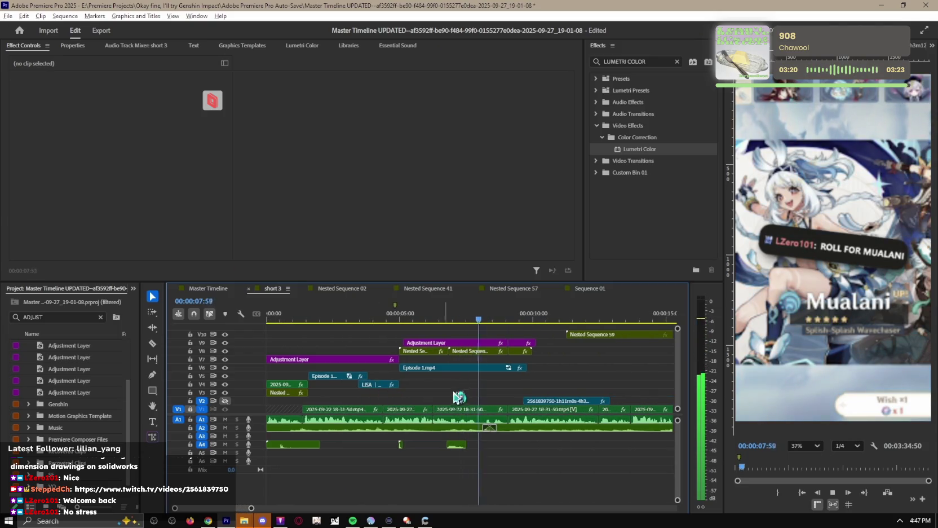
pyautogui.press('space')
# Step: Cut the adjustment layer, nested clip and Episode 1.mp4 at 8:31 and delete what follows
pyautogui.press('c')
pyautogui.click(495, 342)
pyautogui.click(495, 351)
pyautogui.click(496, 368)
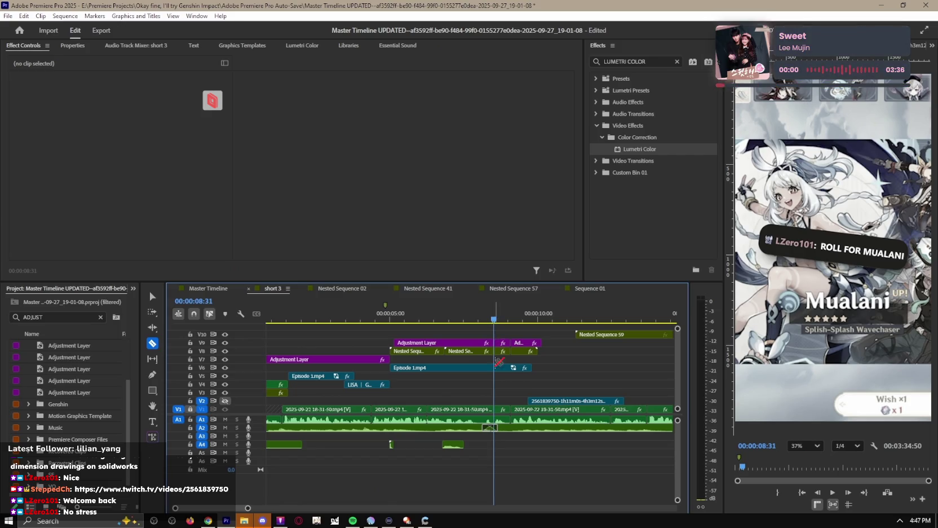
pyautogui.moveTo(499, 337); pyautogui.dragTo(514, 376)
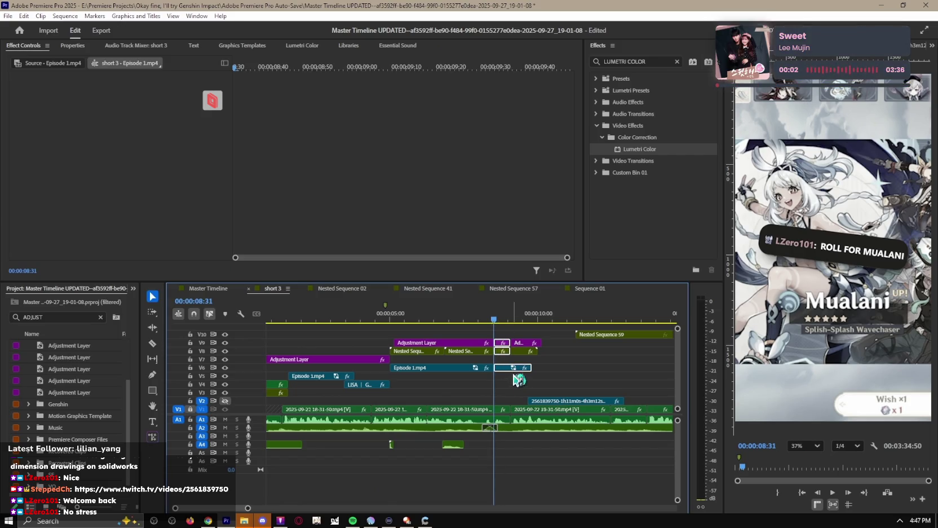
pyautogui.press('Delete')
pyautogui.press('v')
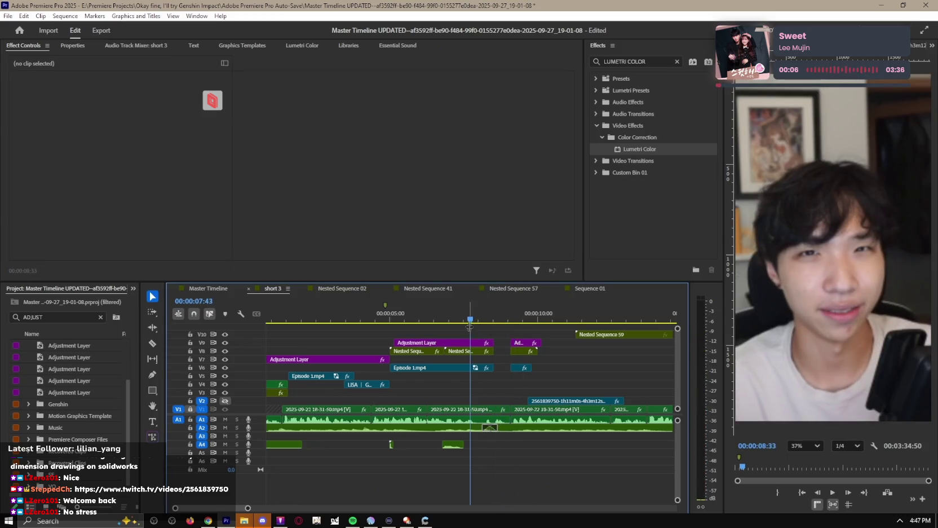
# Step: Extend the V9 adjustment layer past the dissolve, to about 8:43
pyautogui.scroll(2, 502, 389)
pyautogui.scroll(1, 500, 389)
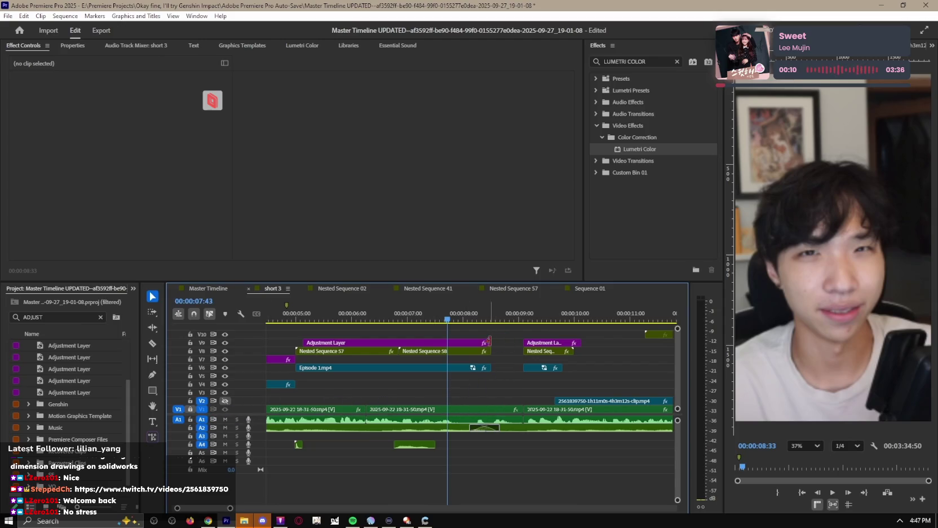
pyautogui.moveTo(494, 338)
pyautogui.mouseDown()
pyautogui.moveTo(476, 370)
pyautogui.moveTo(484, 344)
pyautogui.moveTo(497, 364)
pyautogui.mouseUp()
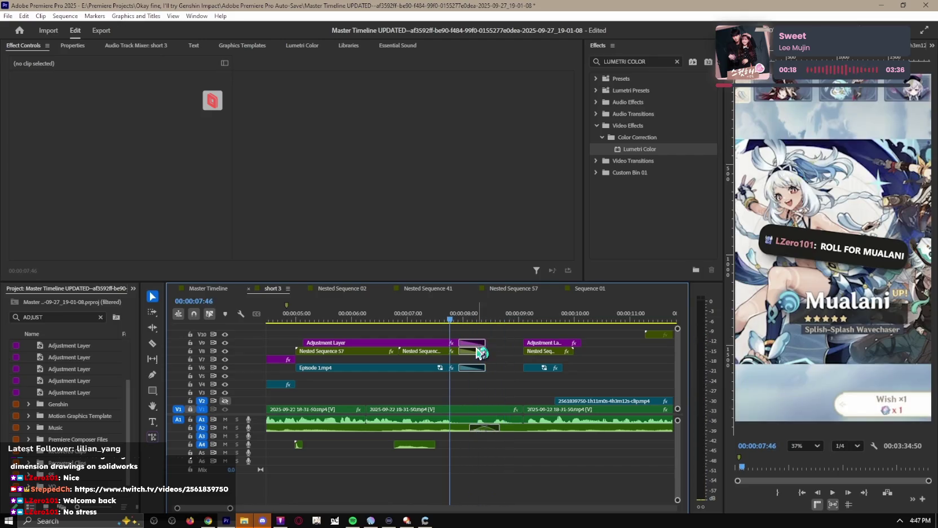
pyautogui.press('space')
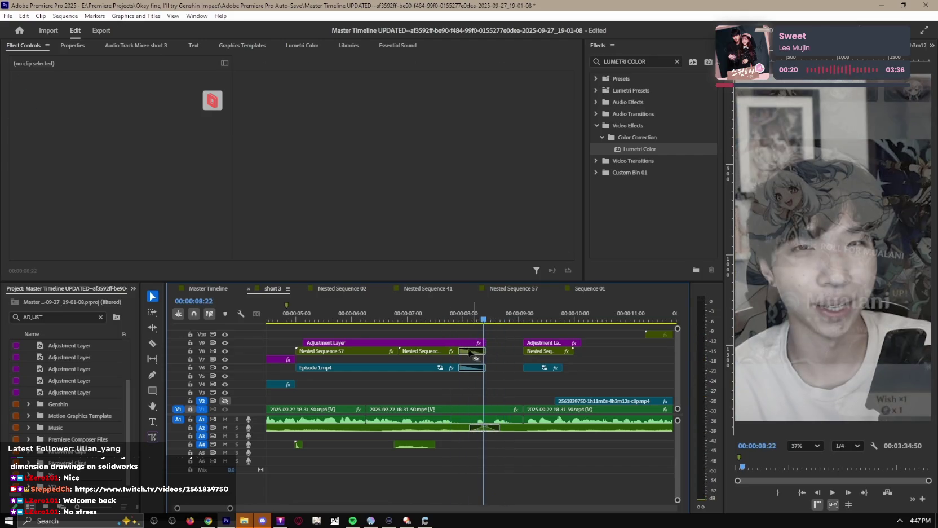
pyautogui.click(479, 342)
pyautogui.moveTo(483, 342); pyautogui.dragTo(522, 342)
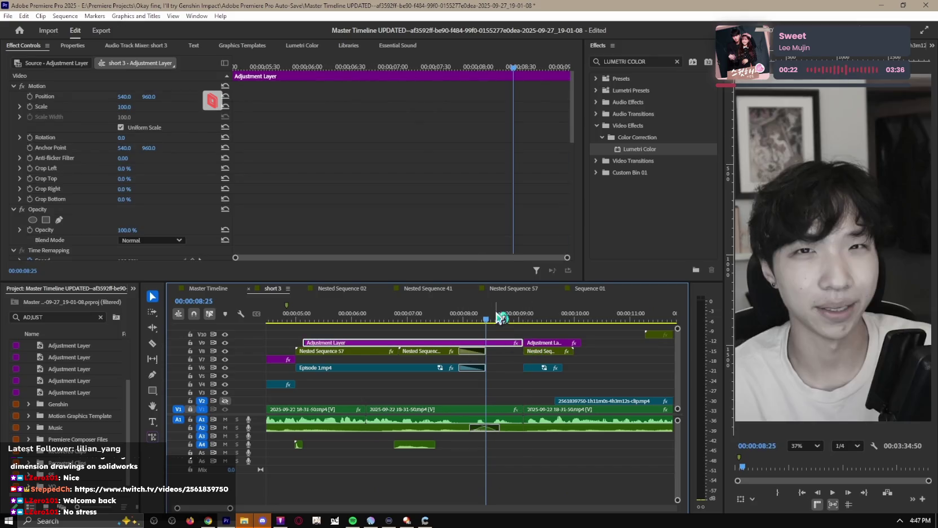
pyautogui.click(504, 319)
# Step: Split the V1 gameplay clip at the V8/V6 overlay edge and select its right half
pyautogui.scroll(2, 475, 349)
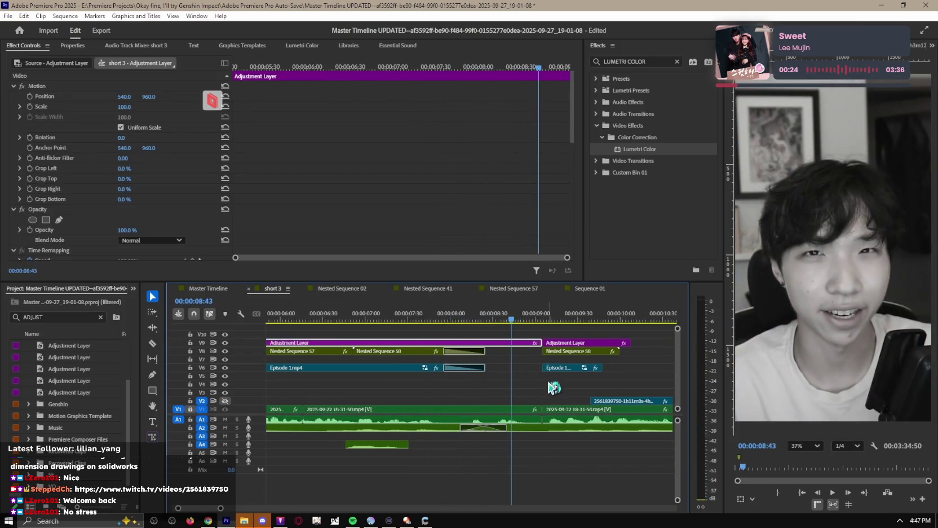
pyautogui.click(556, 384)
pyautogui.press('c')
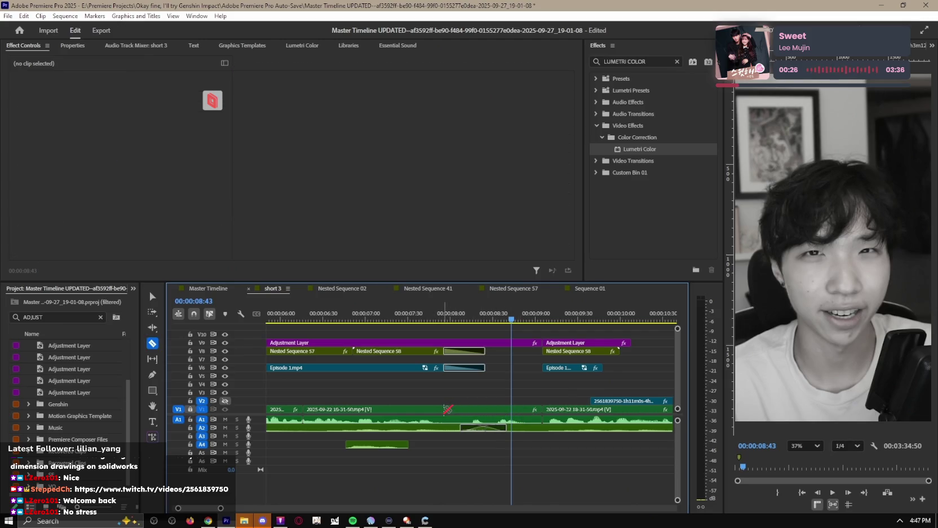
pyautogui.click(446, 408)
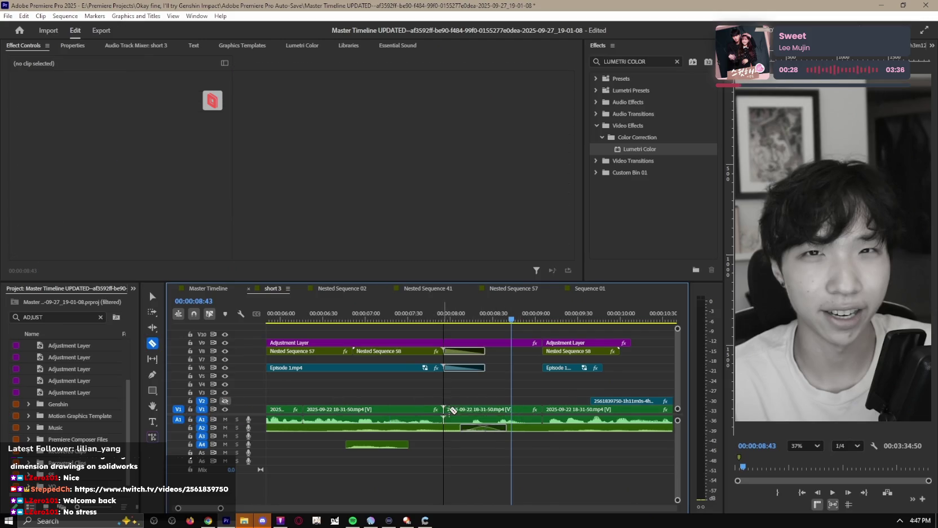
pyautogui.press('v')
pyautogui.click(473, 318)
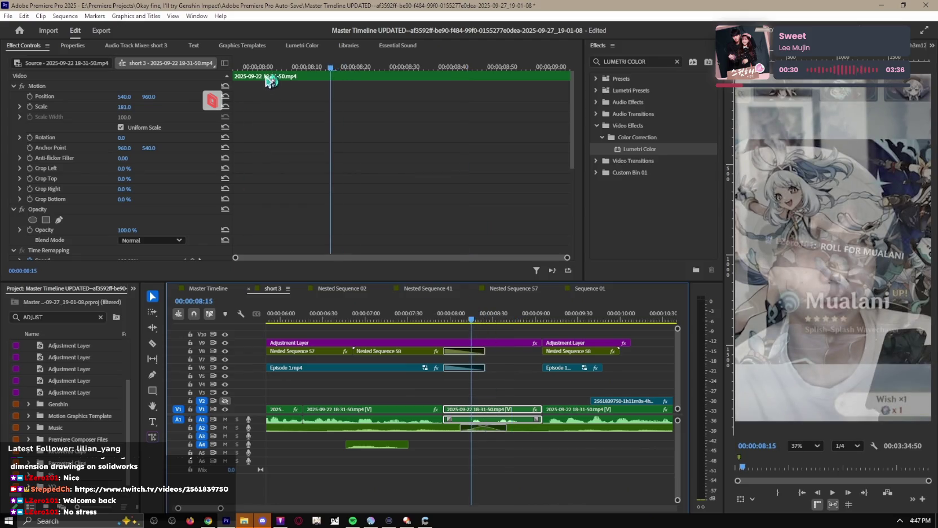
# Step: Hide the V8 and V6 overlays, turn on framing guides and lower the horizontal guide
pyautogui.click(235, 68)
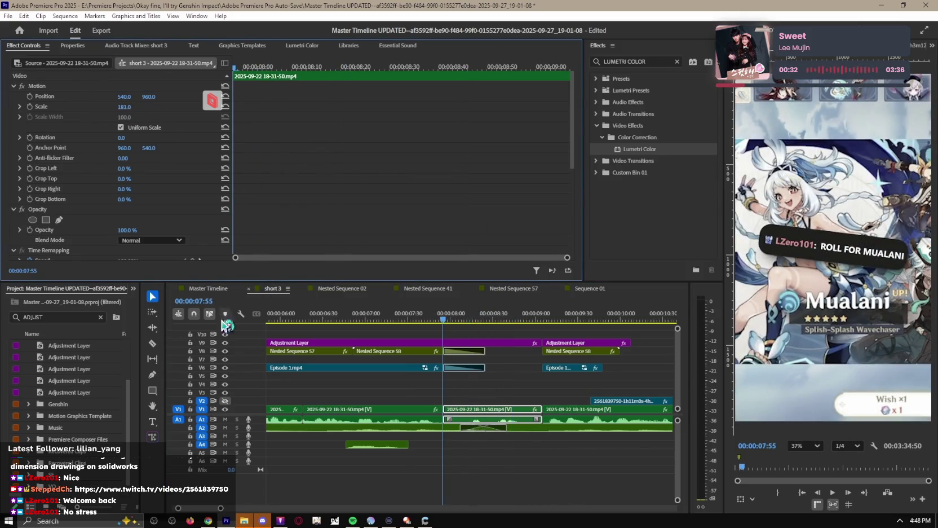
pyautogui.click(225, 351)
pyautogui.click(225, 367)
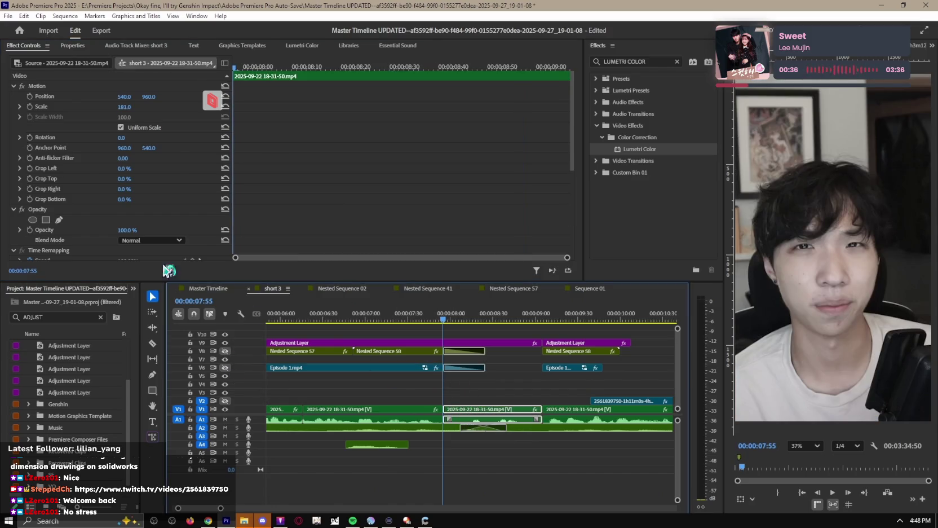
pyautogui.click(849, 504)
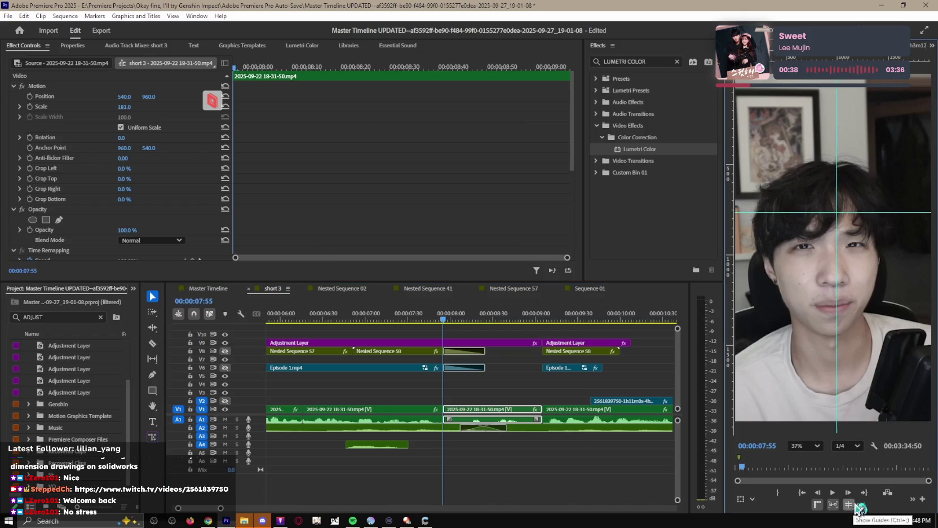
pyautogui.moveTo(846, 213); pyautogui.dragTo(846, 248)
# Step: Apply the Default Transform (Motion Blur) preset to the V1 clip and nudge the facecam up
pyautogui.scroll(-2, 183, 161)
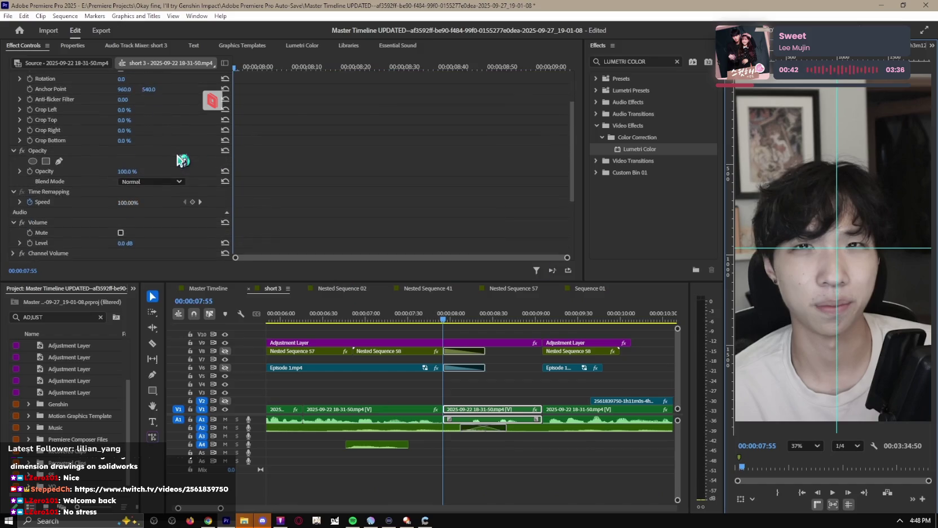
pyautogui.tripleClick(637, 61)
pyautogui.write('transform')
pyautogui.moveTo(655, 126)
pyautogui.mouseDown()
pyautogui.moveTo(492, 352)
pyautogui.moveTo(507, 410)
pyautogui.mouseUp()
pyautogui.moveTo(496, 413); pyautogui.dragTo(496, 413)
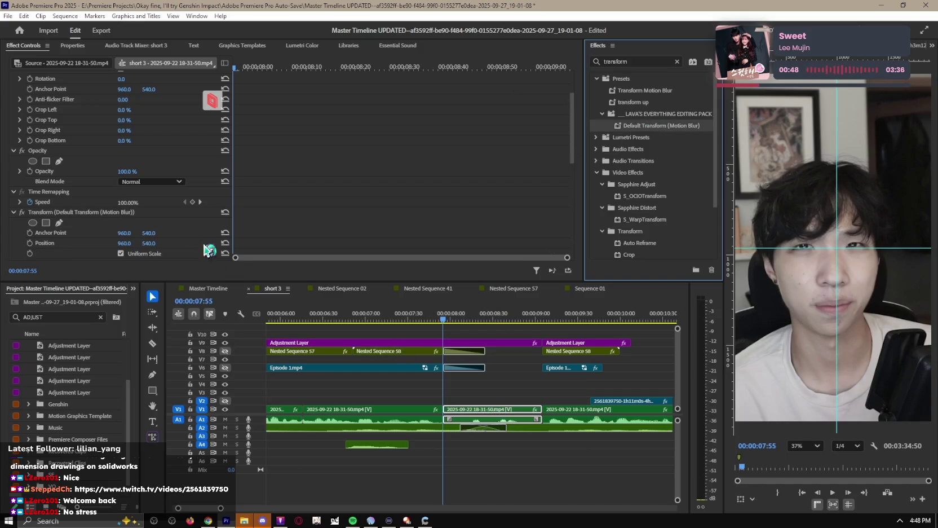
pyautogui.scroll(-3, 174, 210)
pyautogui.moveTo(149, 146)
pyautogui.mouseDown()
pyautogui.moveTo(142, 159)
pyautogui.moveTo(162, 168)
pyautogui.moveTo(133, 146)
pyautogui.mouseUp()
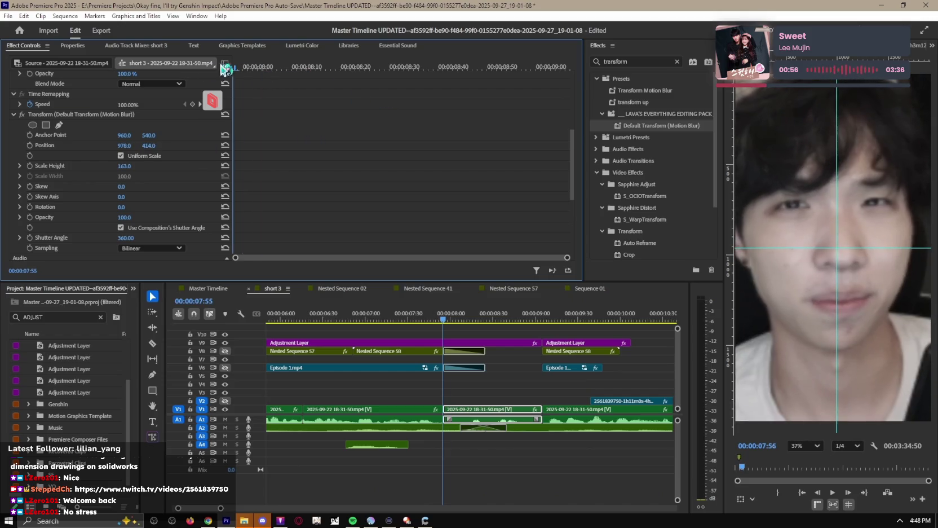
# Step: Keyframe the Transform Position at 8:05, 8:19 and 8:49 so the shot drifts
pyautogui.moveTo(252, 65); pyautogui.dragTo(282, 66)
pyautogui.moveTo(124, 145); pyautogui.dragTo(110, 146)
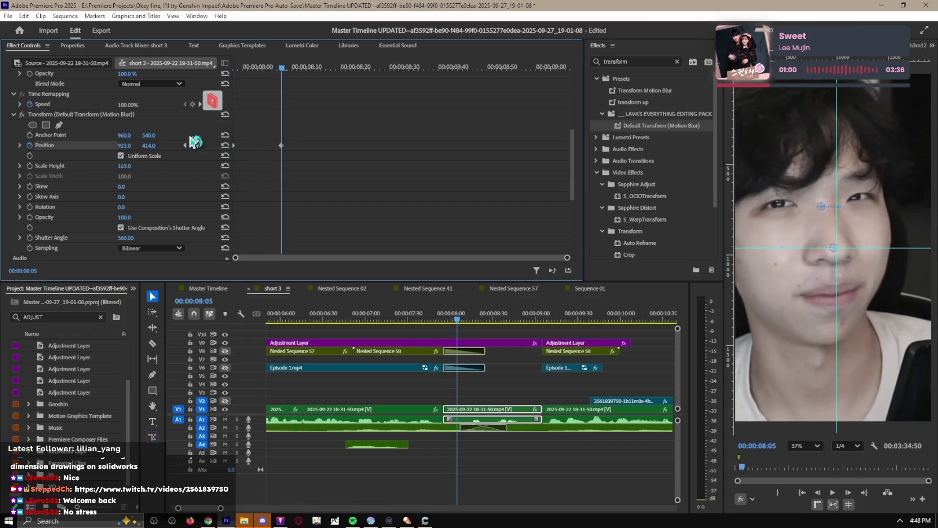
pyautogui.moveTo(282, 66); pyautogui.dragTo(350, 67)
pyautogui.moveTo(124, 145)
pyautogui.mouseDown()
pyautogui.moveTo(155, 145)
pyautogui.moveTo(131, 146)
pyautogui.moveTo(142, 150)
pyautogui.mouseUp()
pyautogui.press('Right')
pyautogui.press('Right')
pyautogui.press('Right')
pyautogui.press('Right')
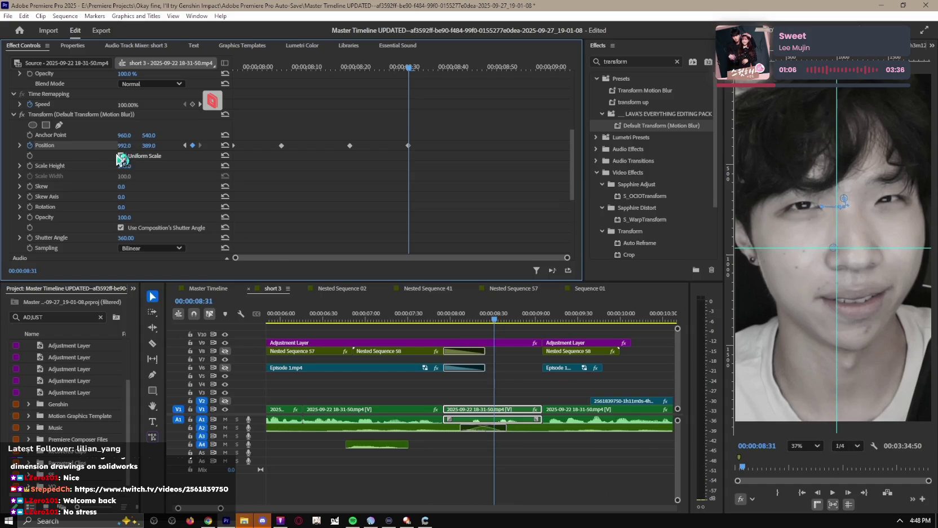
pyautogui.click(496, 68)
pyautogui.moveTo(831, 199)
pyautogui.mouseDown()
pyautogui.moveTo(827, 191)
pyautogui.moveTo(842, 215)
pyautogui.mouseUp()
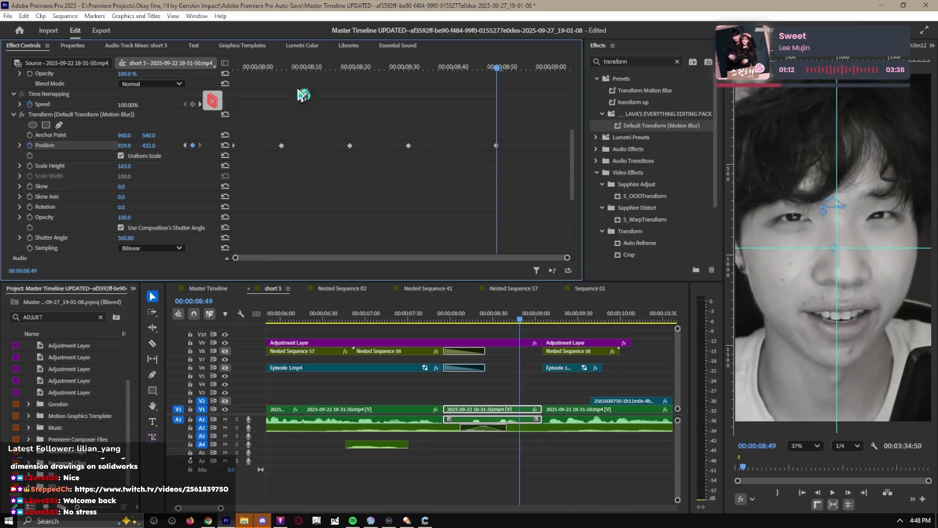
# Step: Play back the drifting motion and select the V10 Adjustment Layer clip
pyautogui.press('space')
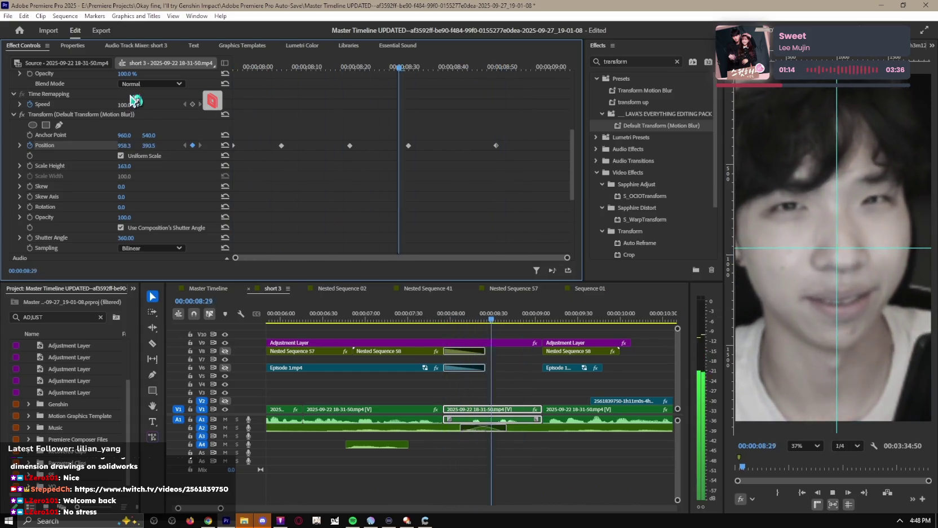
pyautogui.press('space')
pyautogui.press('space')
pyautogui.click(474, 342)
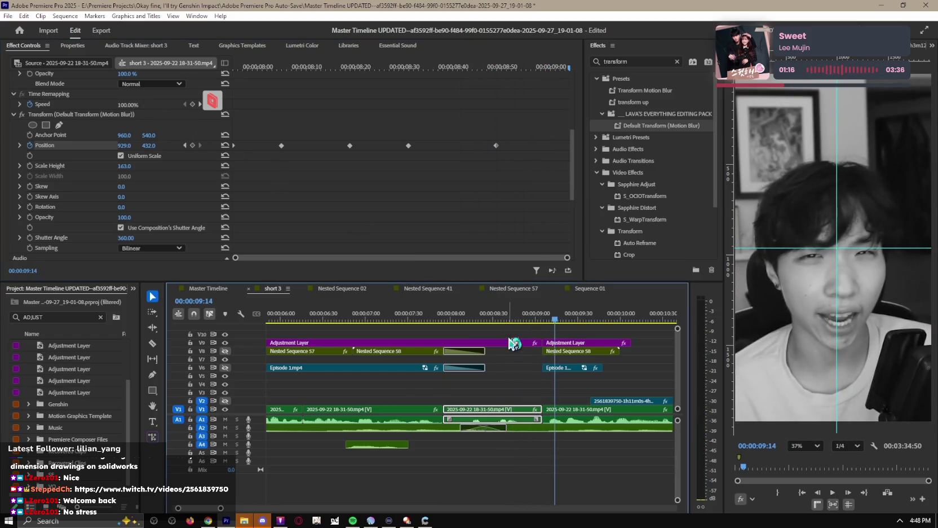
pyautogui.scroll(-5, 442, 203)
pyautogui.scroll(-5, 442, 203)
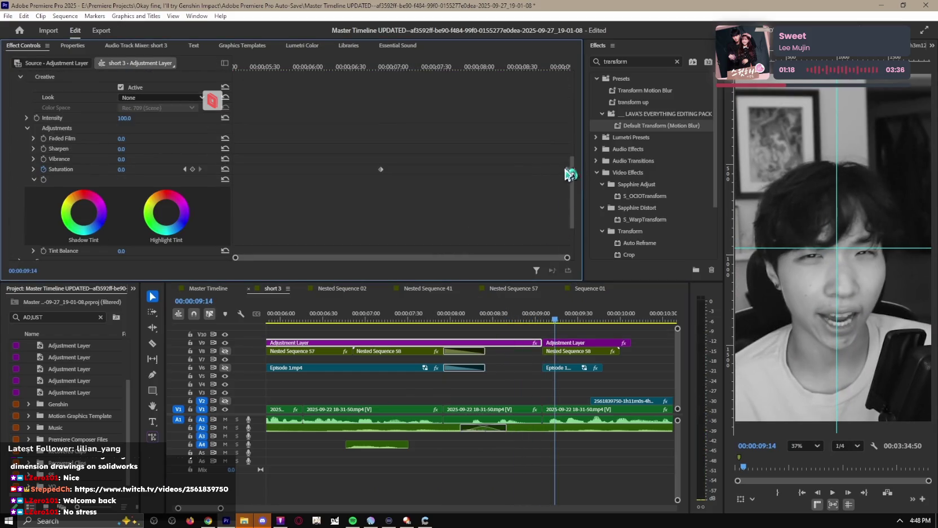
# Step: Replay the animated section and zoom the timeline out to review it
pyautogui.click(490, 73)
pyautogui.press('space')
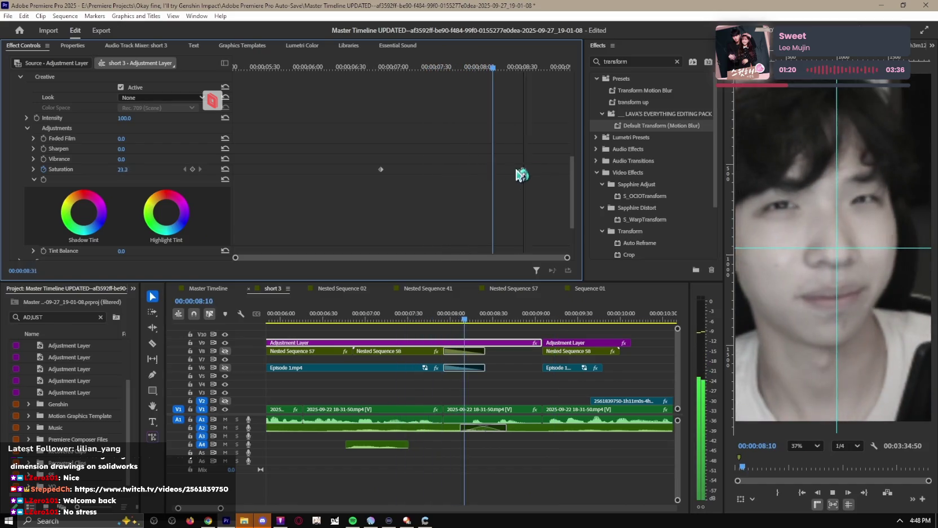
pyautogui.press('space')
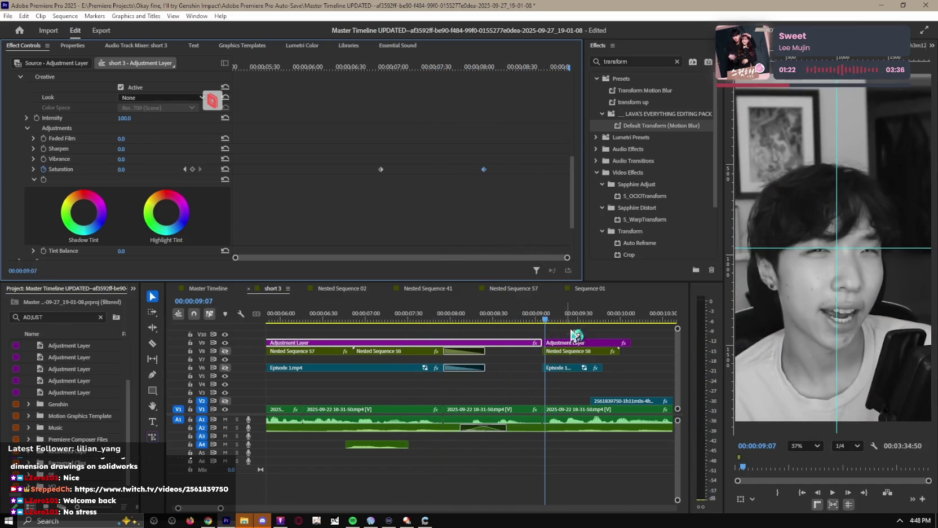
pyautogui.click(569, 336)
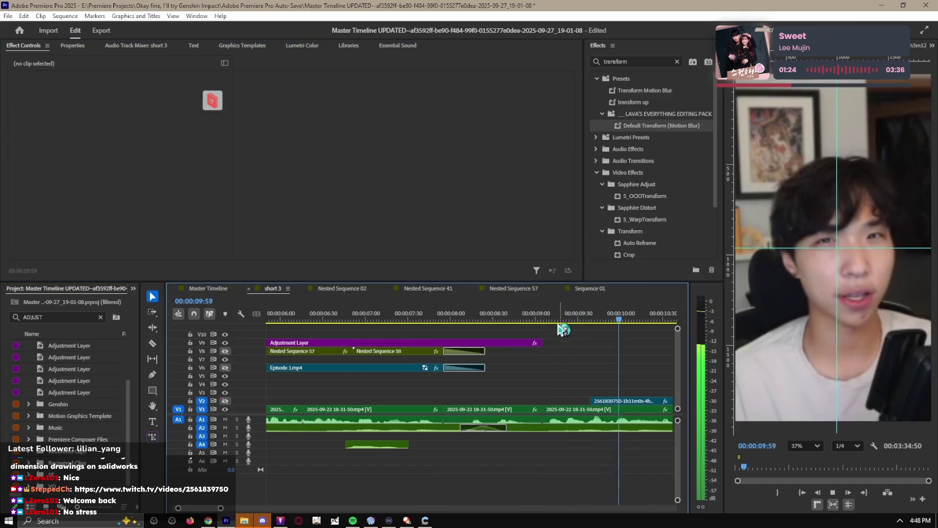
pyautogui.click(452, 319)
pyautogui.press('-')
pyautogui.press('space')
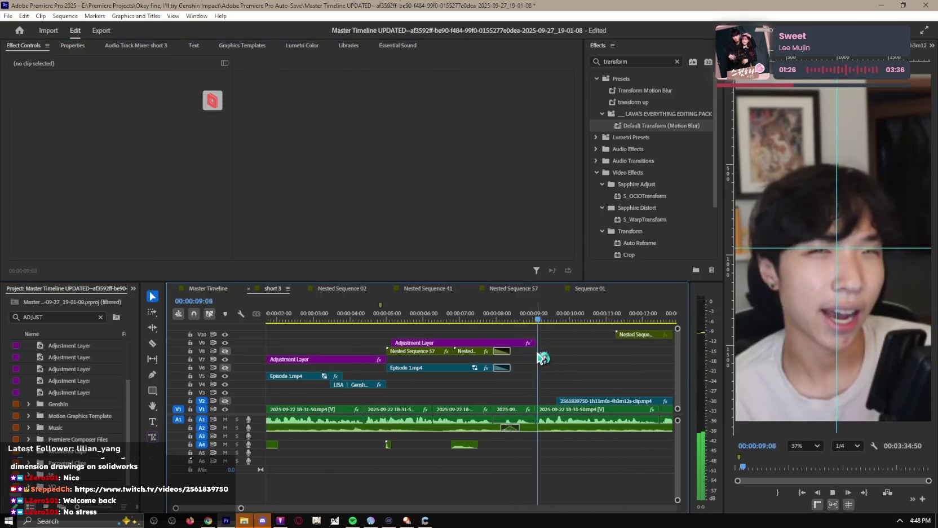
pyautogui.press('Up')
pyautogui.press('Up')
pyautogui.press('-')
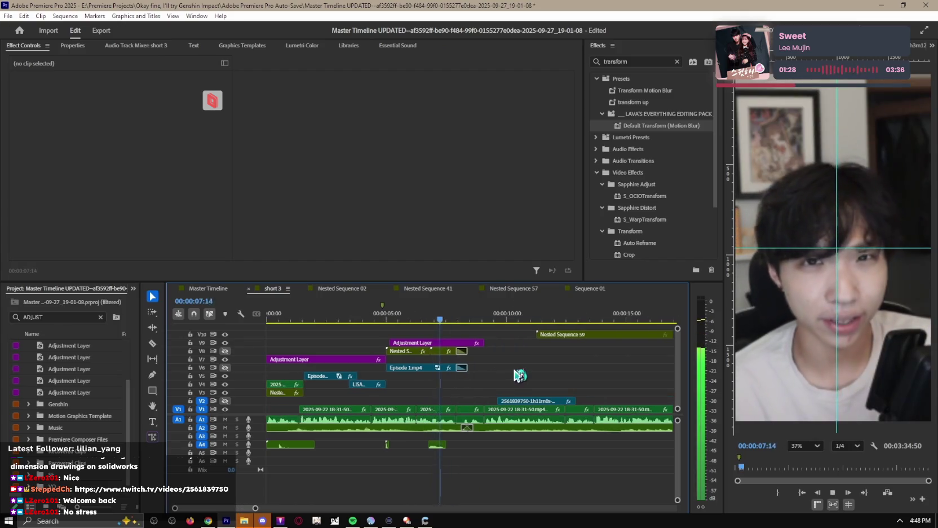
pyautogui.press('space')
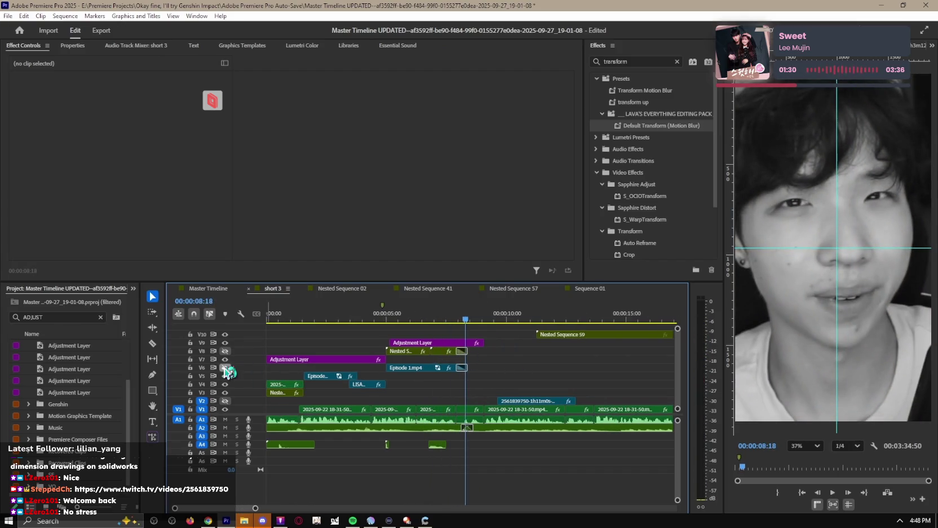
# Step: Show the V8 overlay track again and scale Episode 1.mp4 on V6 to 235
pyautogui.click(226, 350)
pyautogui.press('space')
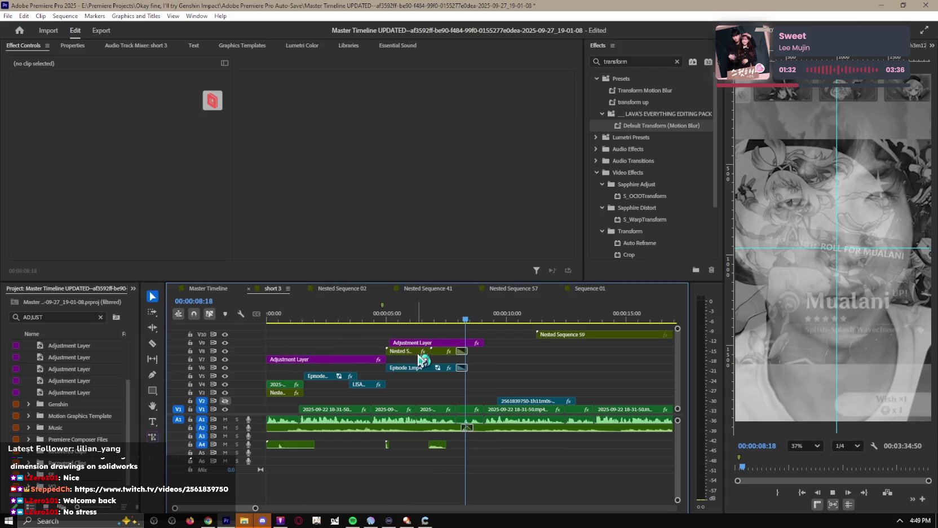
pyautogui.press('-')
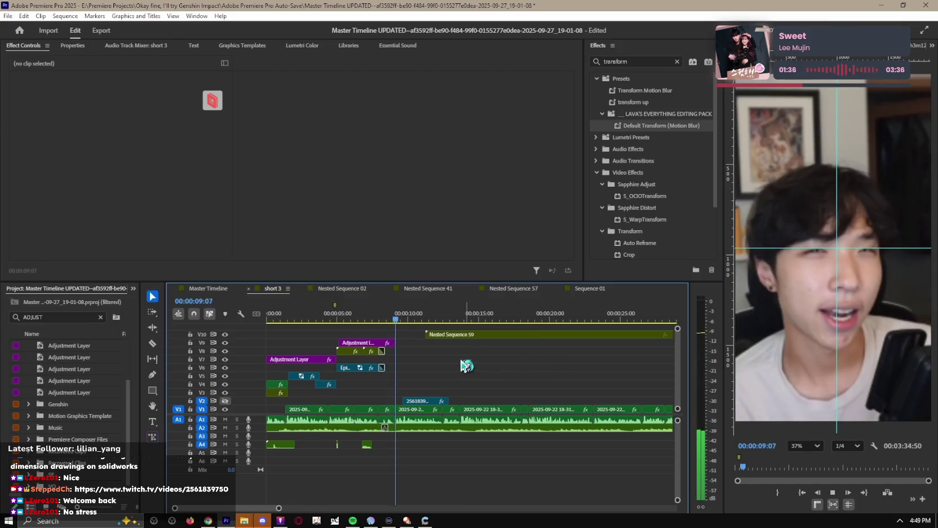
pyautogui.click(345, 320)
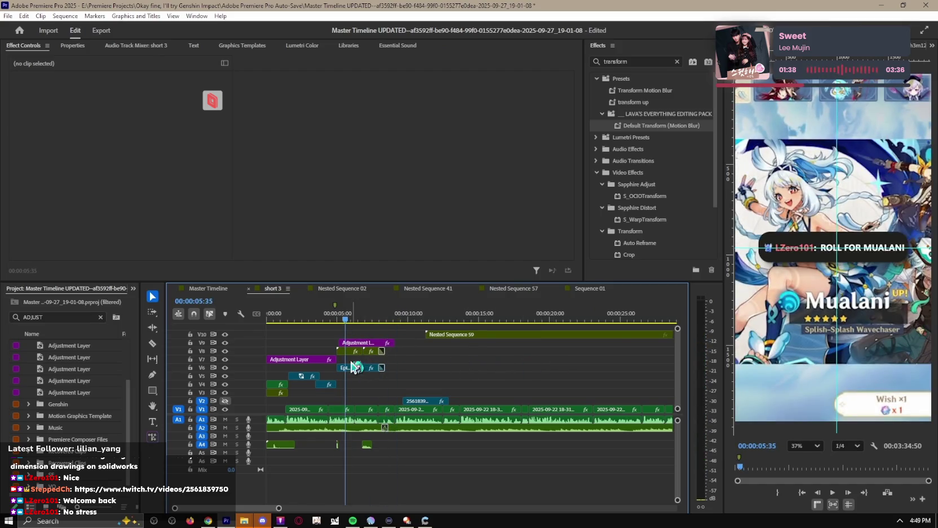
pyautogui.click(353, 368)
pyautogui.moveTo(129, 107); pyautogui.dragTo(133, 107)
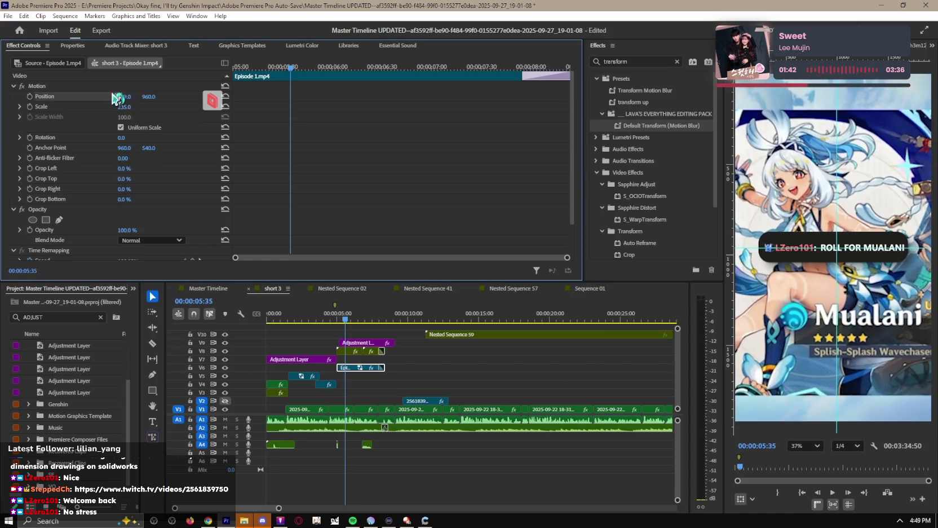
pyautogui.press('space')
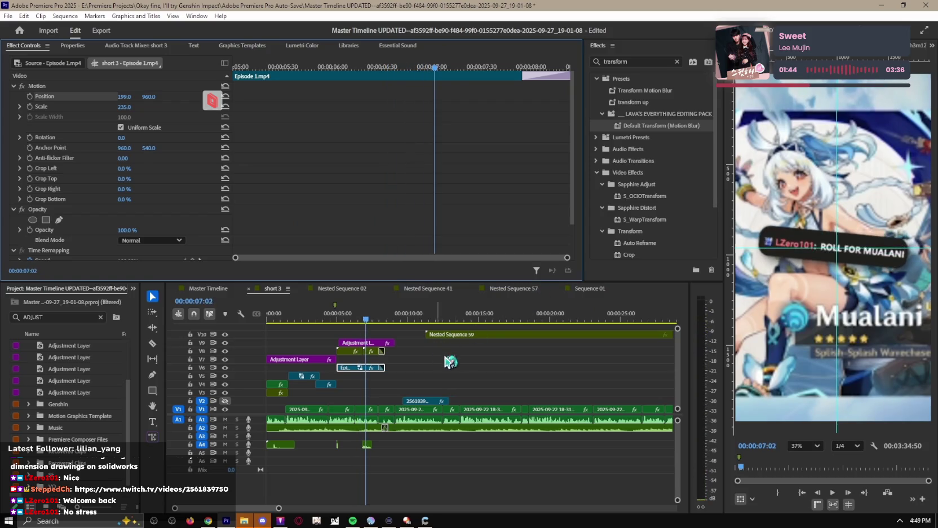
# Step: Zoom the timeline in and copy the V9 Adjustment Layer onto V7
pyautogui.click(388, 371)
pyautogui.press('=')
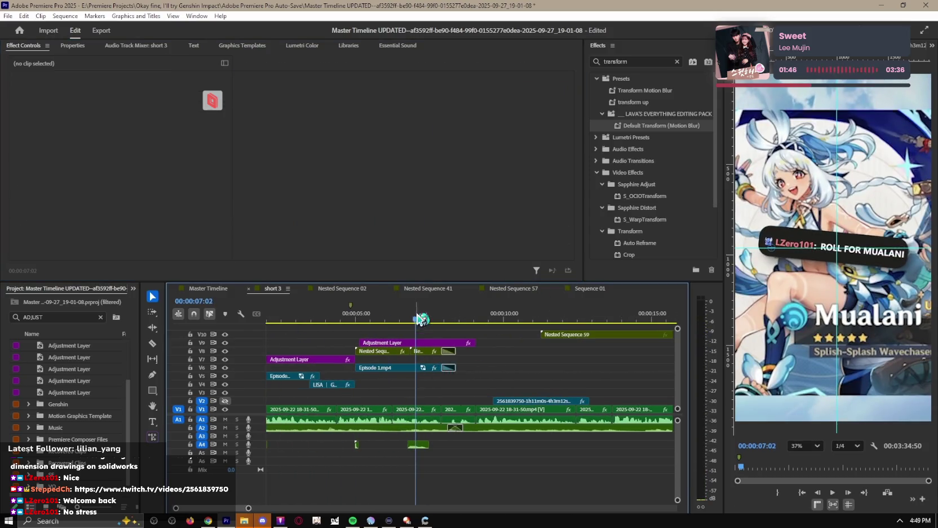
pyautogui.moveTo(397, 343); pyautogui.dragTo(396, 360)
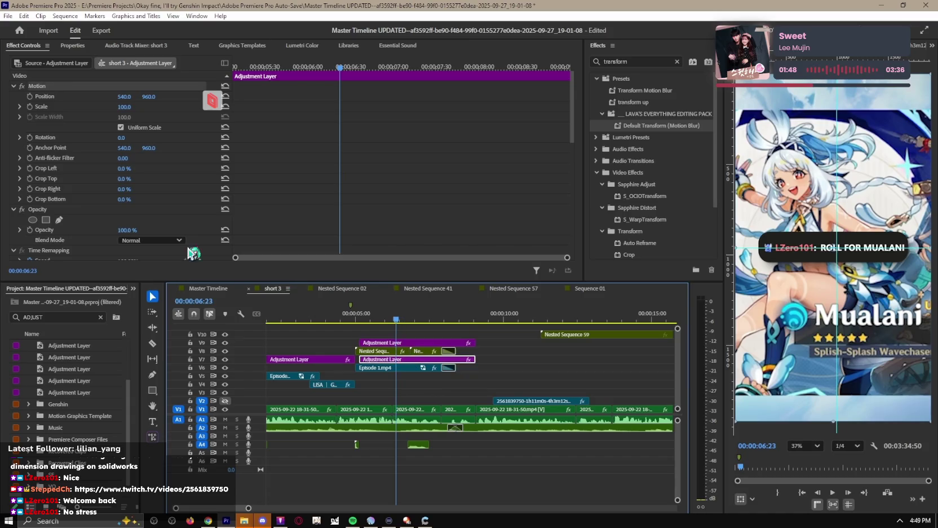
# Step: Replace Lumetri Color on the copied V7 adjustment layer with Gaussian Blur
pyautogui.click(73, 182)
pyautogui.press('Delete')
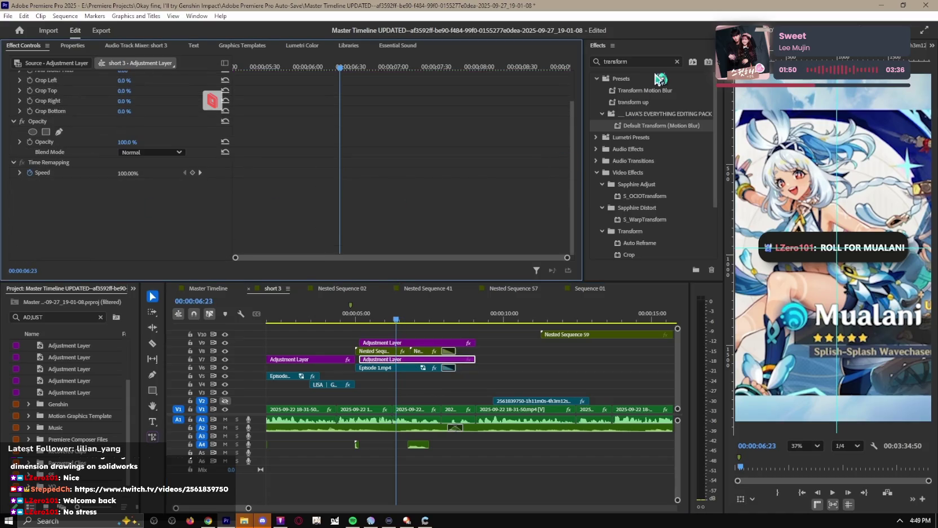
pyautogui.hotkey('shift', '7')
pyautogui.write('gaussian')
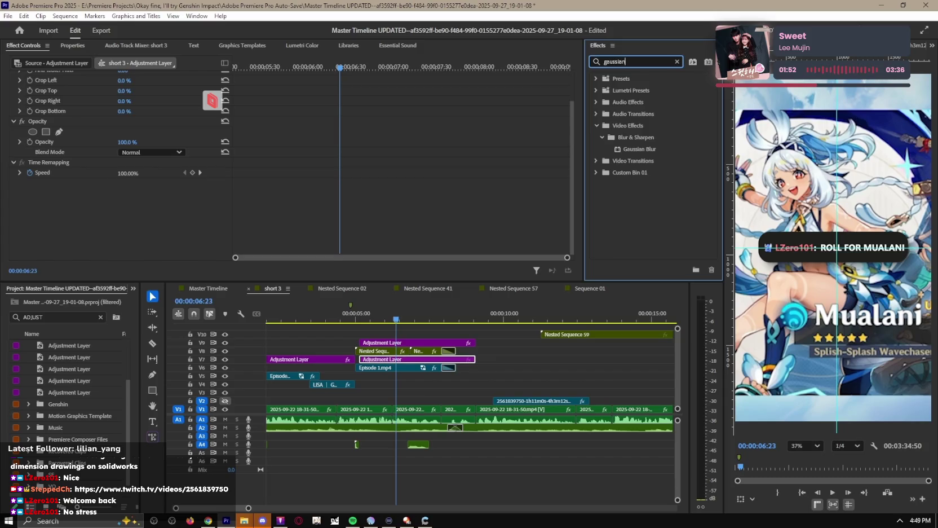
pyautogui.moveTo(643, 150); pyautogui.dragTo(565, 232)
pyautogui.moveTo(436, 363); pyautogui.dragTo(436, 363)
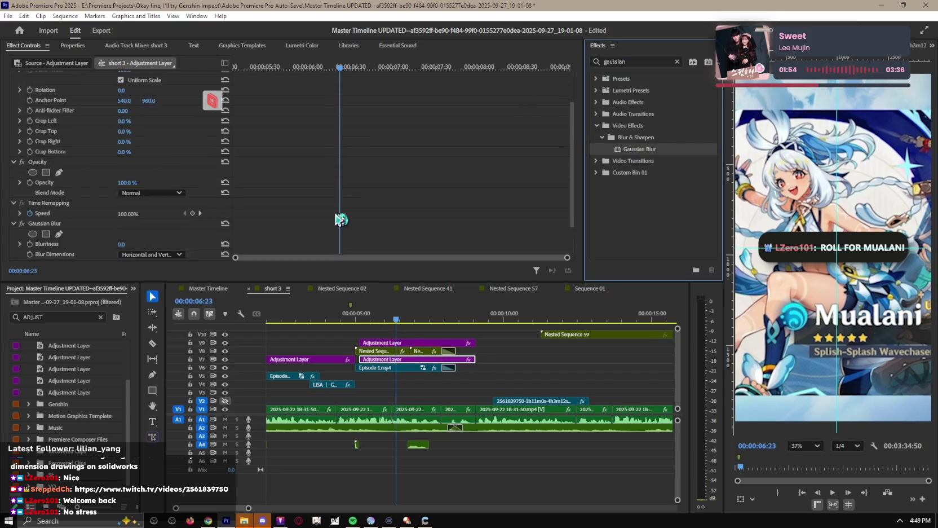
pyautogui.click(33, 213)
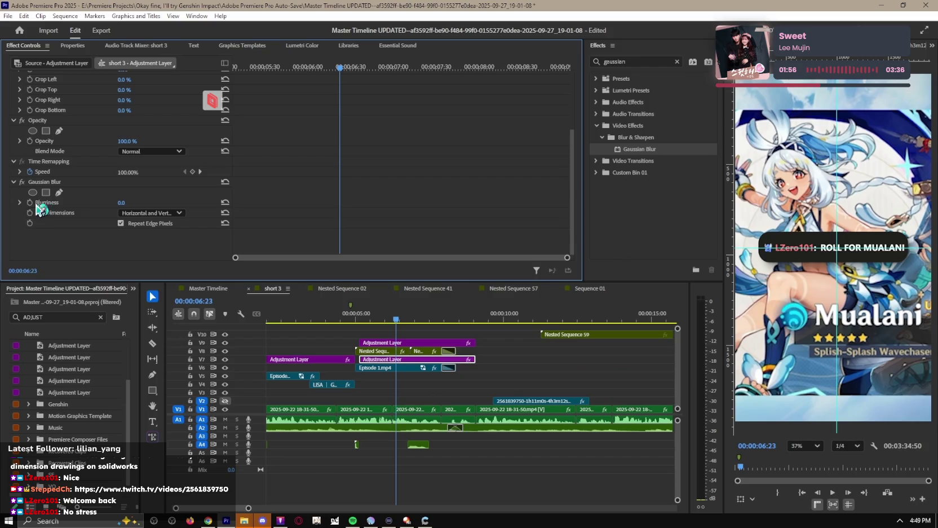
# Step: Keyframe Blurriness from 0 up to 40, hold 40 at 7:55, and return to 0 at 8:24
pyautogui.moveTo(379, 66); pyautogui.dragTo(391, 66)
pyautogui.moveTo(121, 202); pyautogui.dragTo(146, 203)
pyautogui.press('space')
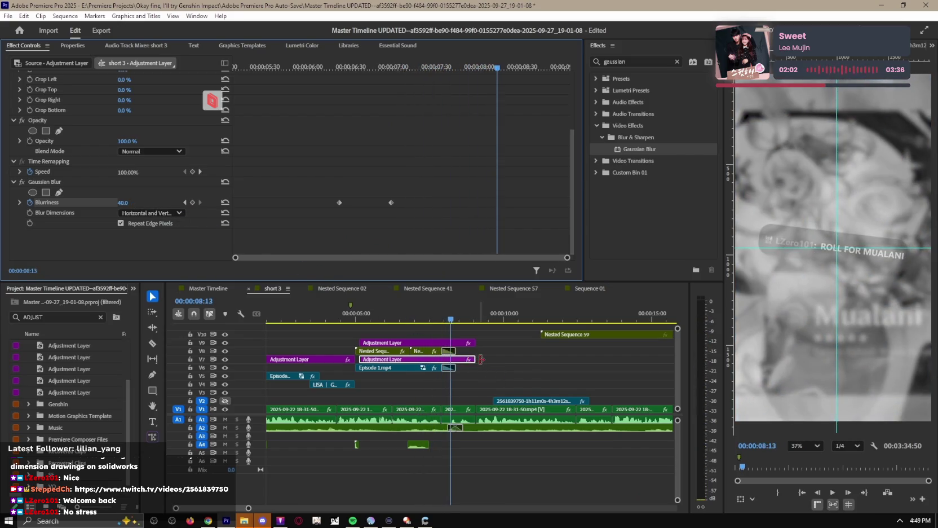
pyautogui.moveTo(456, 320); pyautogui.dragTo(441, 320)
pyautogui.click(192, 203)
pyautogui.click(456, 319)
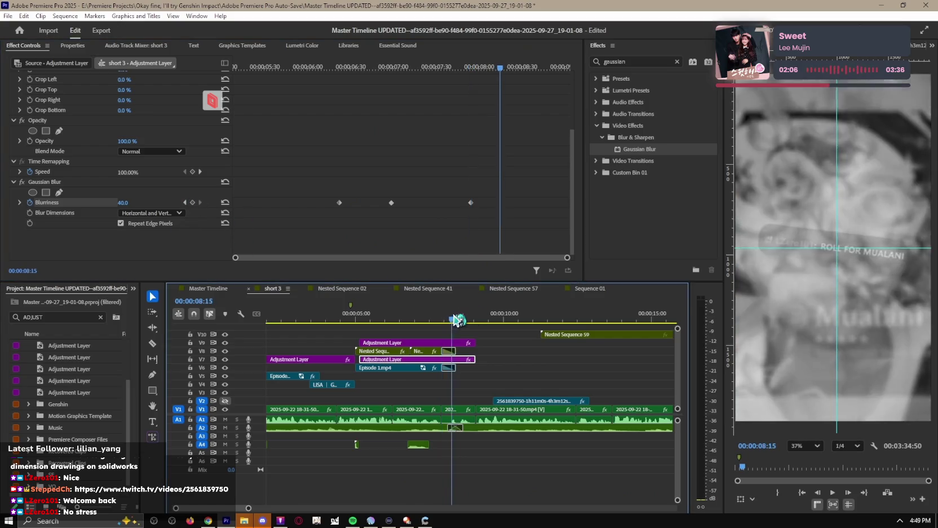
pyautogui.moveTo(130, 203); pyautogui.dragTo(107, 203)
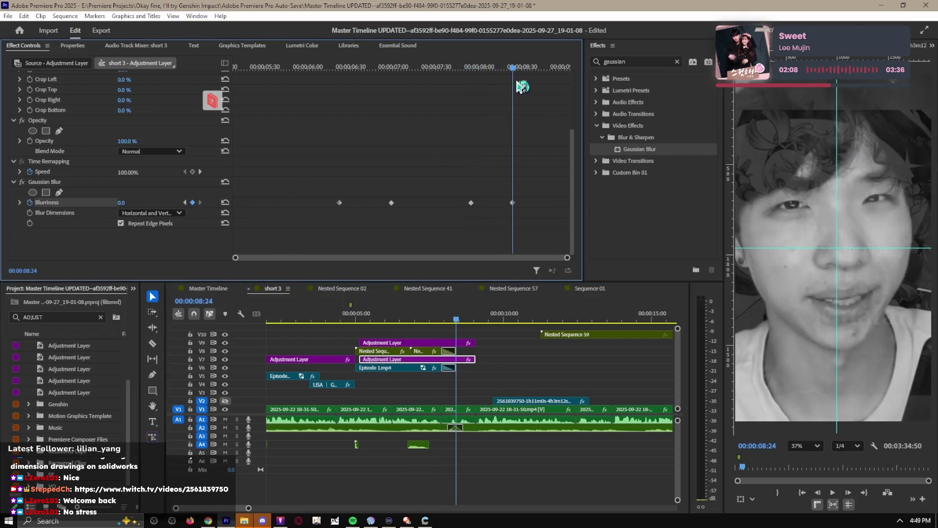
# Step: Play back the blurred section and select the raid clip on V2
pyautogui.click(462, 308)
pyautogui.press('space')
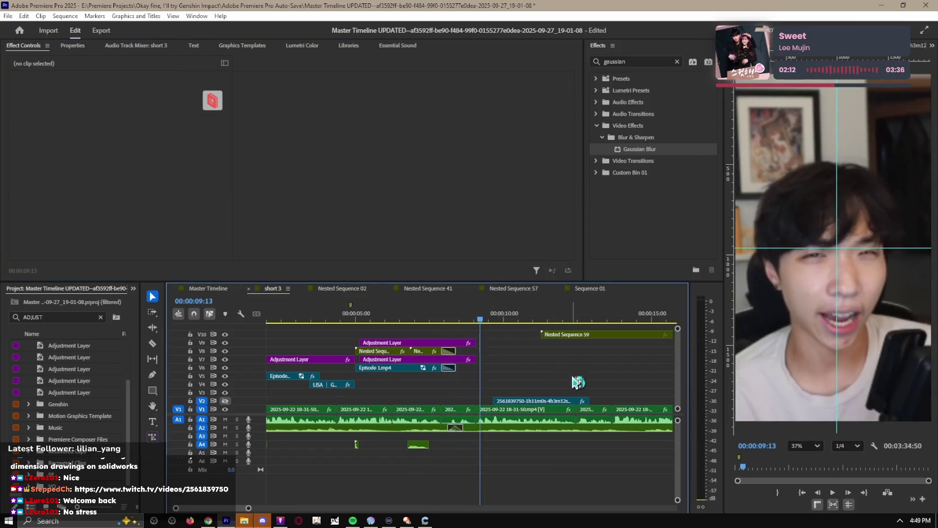
pyautogui.click(527, 401)
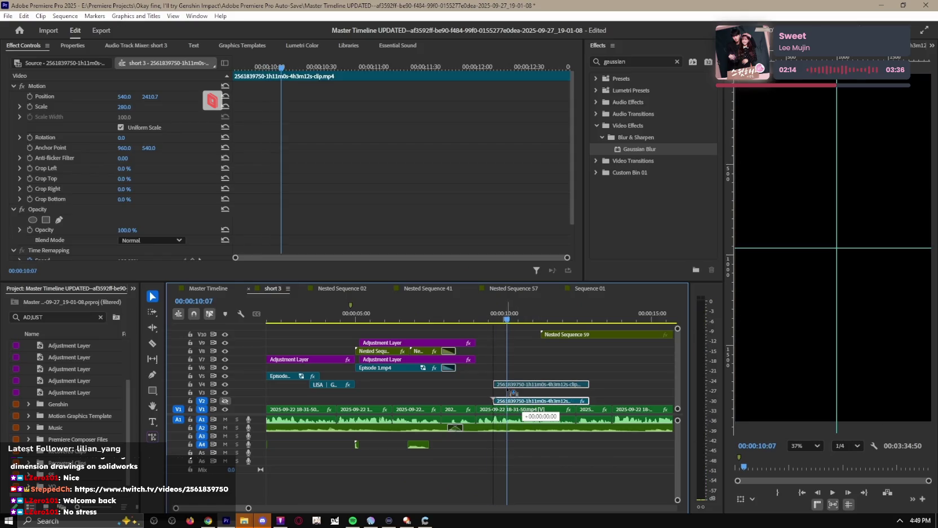
# Step: Move the Twitch raid clip from track V2 up to V3 and review it in playback
pyautogui.moveTo(525, 410); pyautogui.dragTo(508, 394)
pyautogui.click(465, 317)
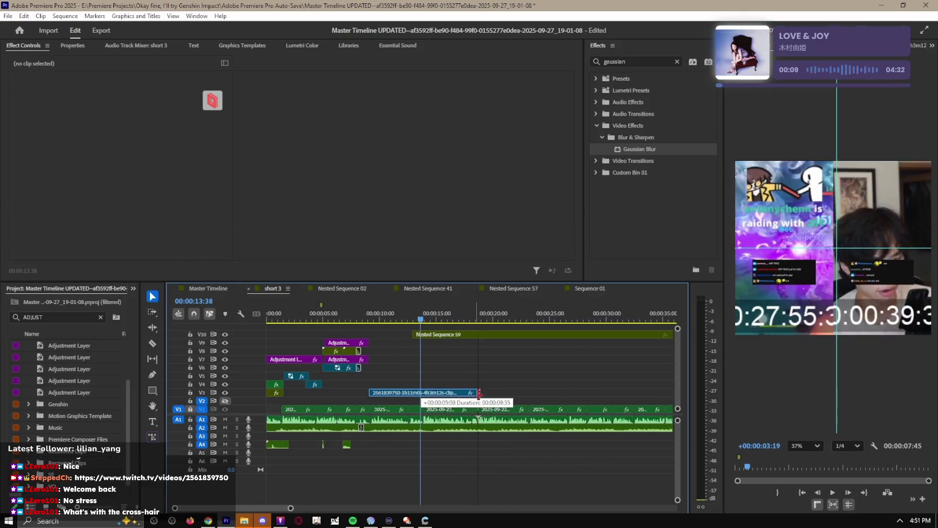
pyautogui.press('space')
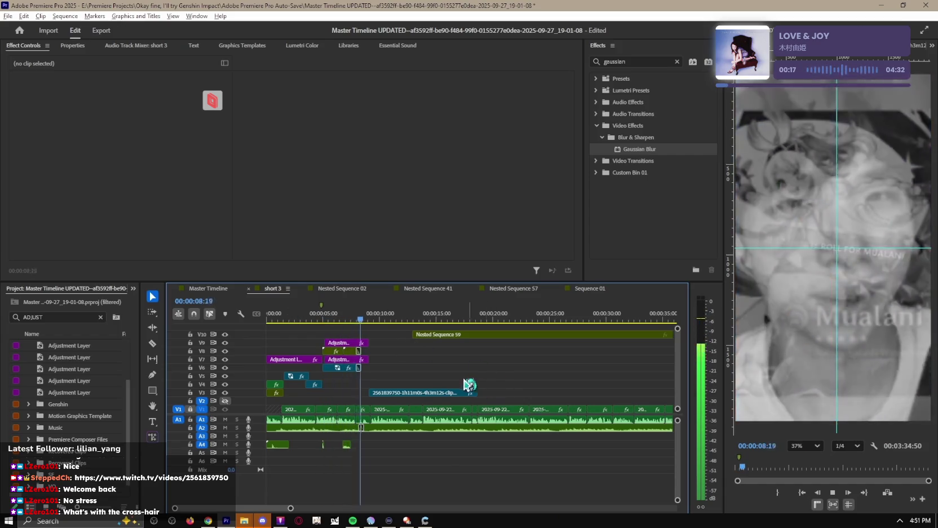
pyautogui.press('=')
pyautogui.press('space')
pyautogui.click(418, 392)
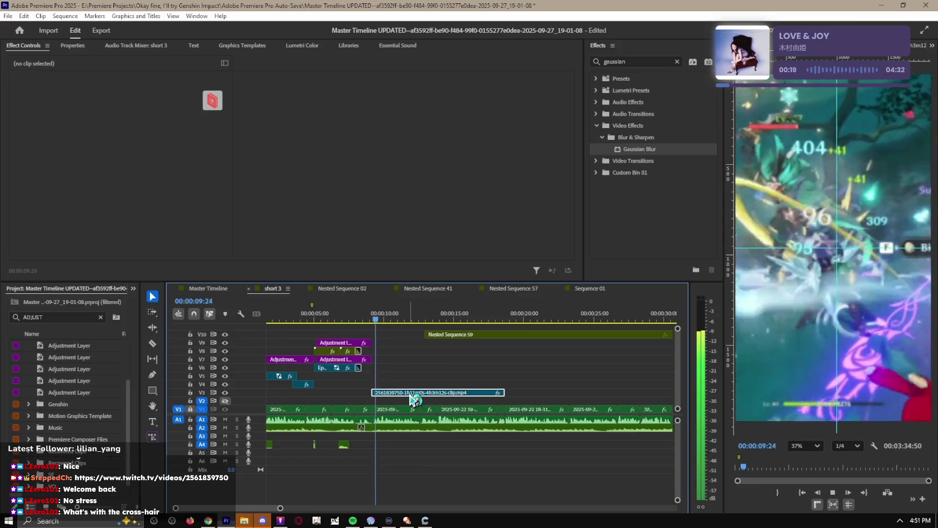
pyautogui.press('-')
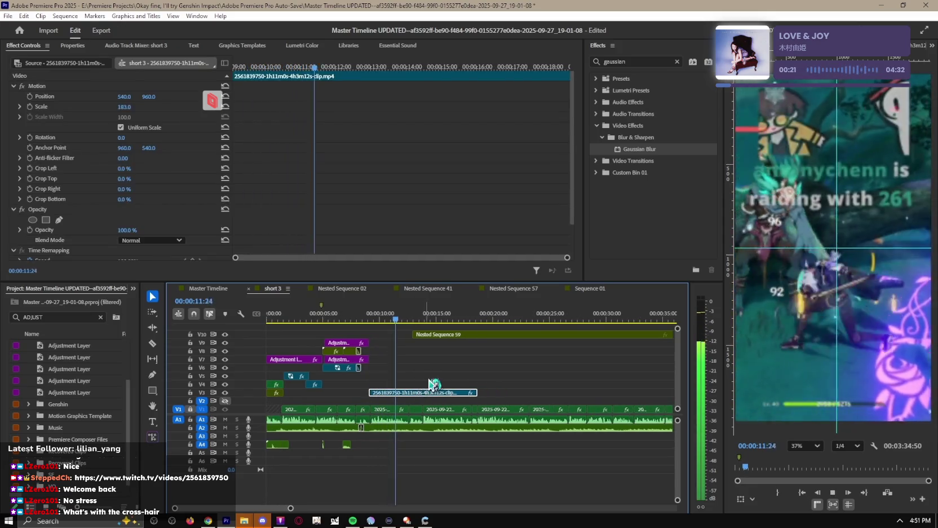
pyautogui.click(446, 335)
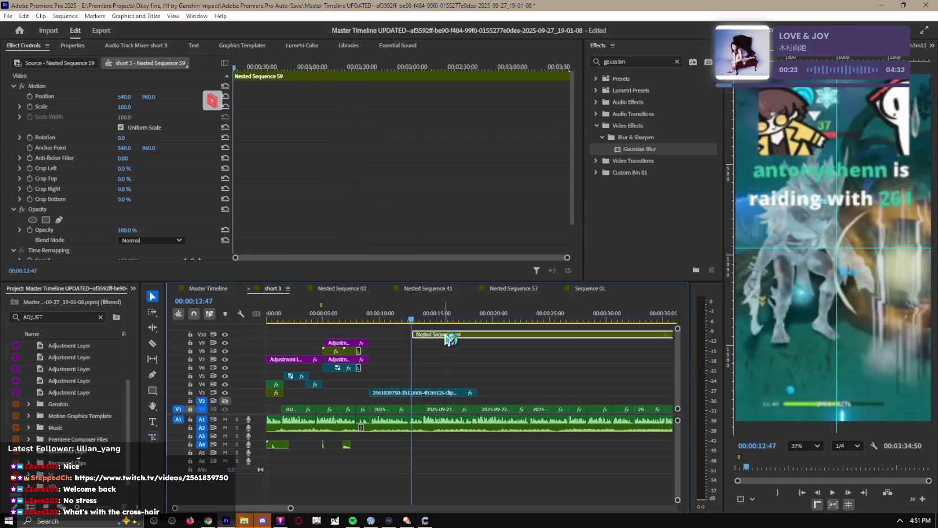
# Step: Slide Nested Sequence 59 earlier on the timeline and review its new start
pyautogui.press('=')
pyautogui.moveTo(424, 336); pyautogui.dragTo(411, 335)
pyautogui.click(384, 320)
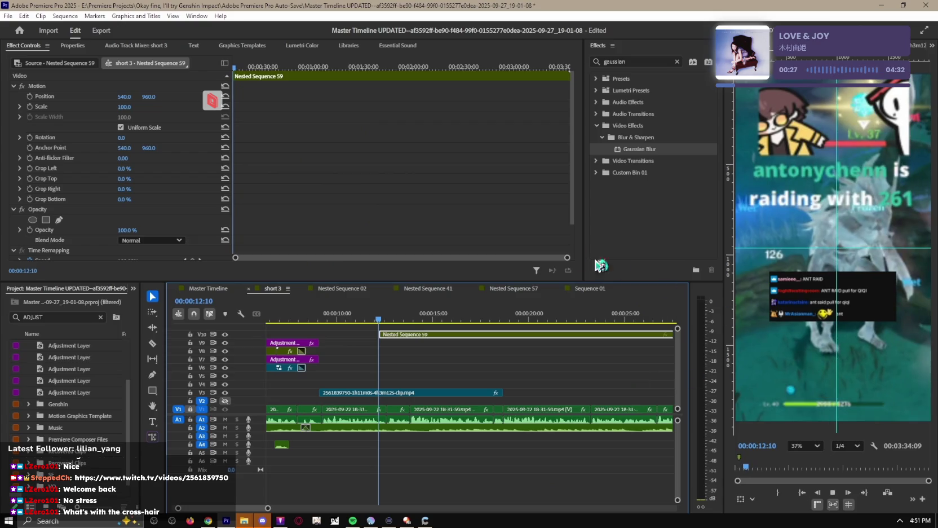
pyautogui.press('space')
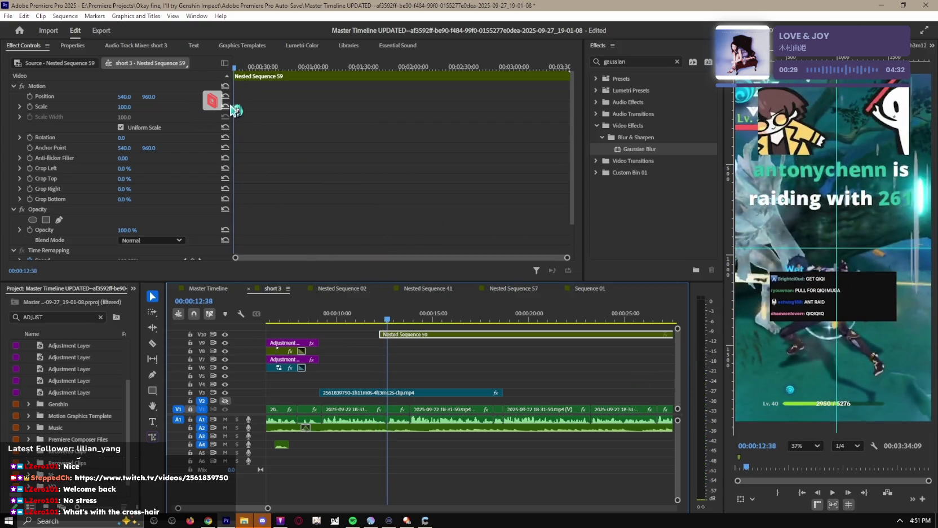
pyautogui.press('=')
pyautogui.press('=')
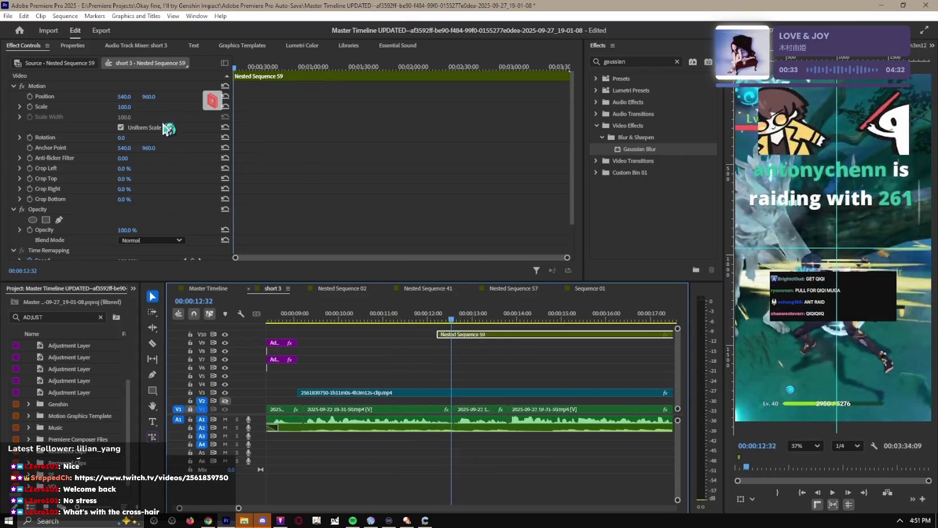
pyautogui.press('space')
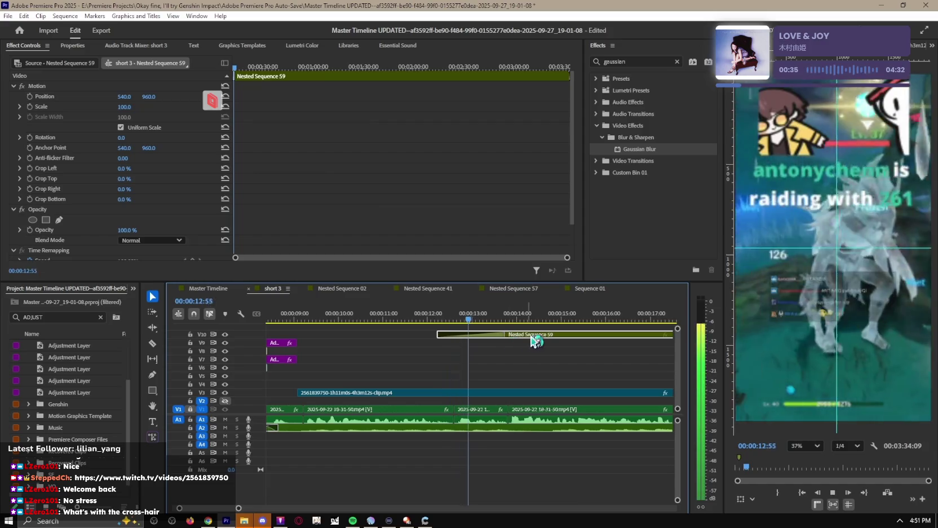
pyautogui.press('space')
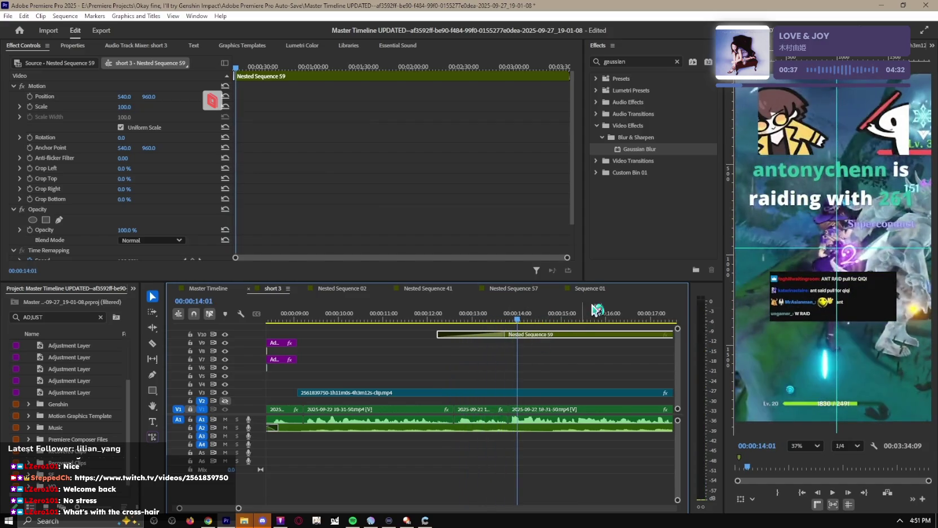
pyautogui.press('space')
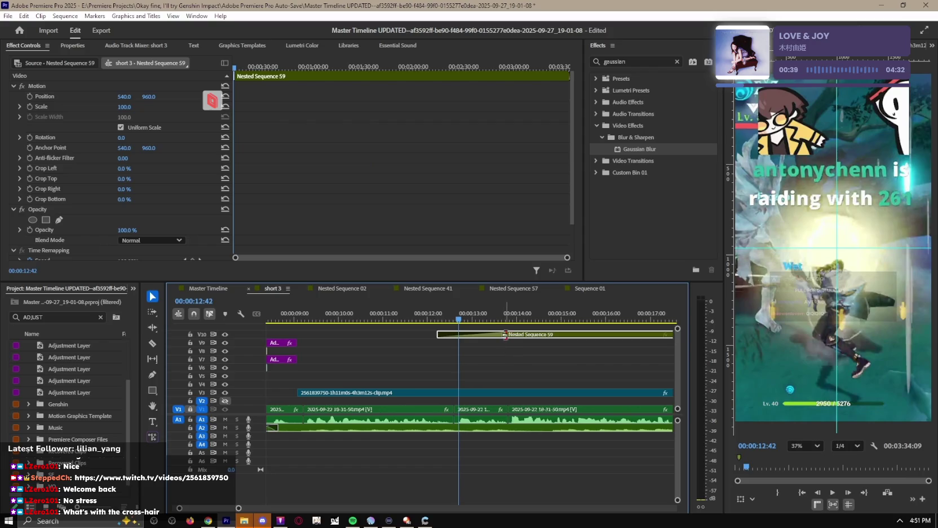
# Step: Shorten Nested Sequence 59's opening transition and add a Frame Hold at 13:39
pyautogui.moveTo(505, 335); pyautogui.dragTo(475, 335)
pyautogui.press('space')
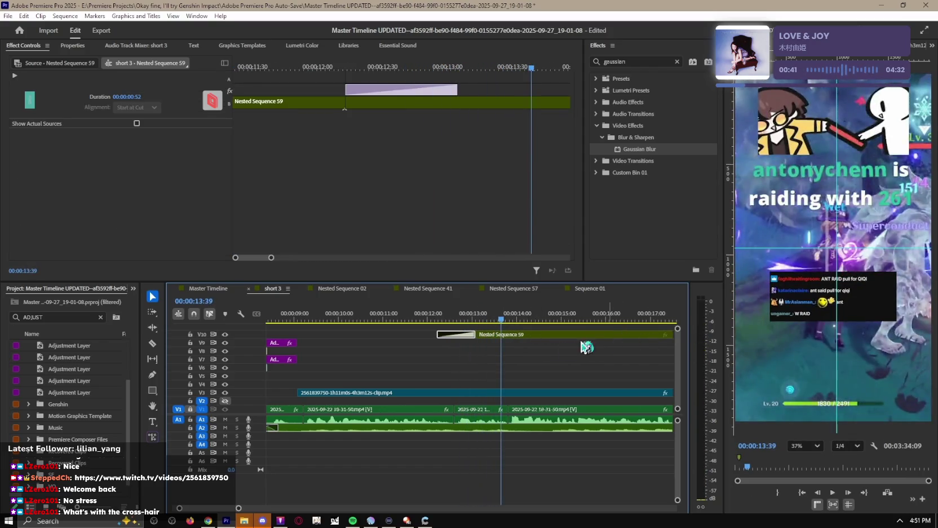
pyautogui.press('v')
pyautogui.rightClick(526, 335)
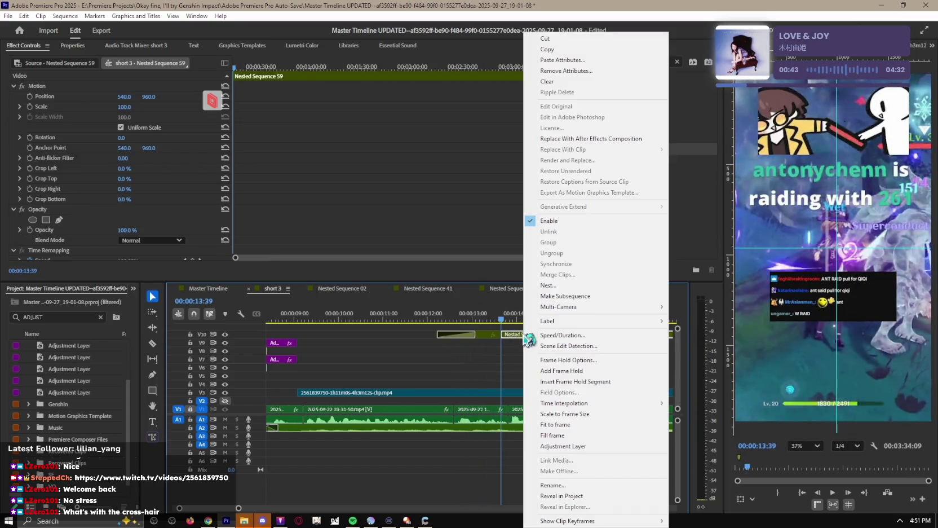
pyautogui.click(591, 371)
pyautogui.press('space')
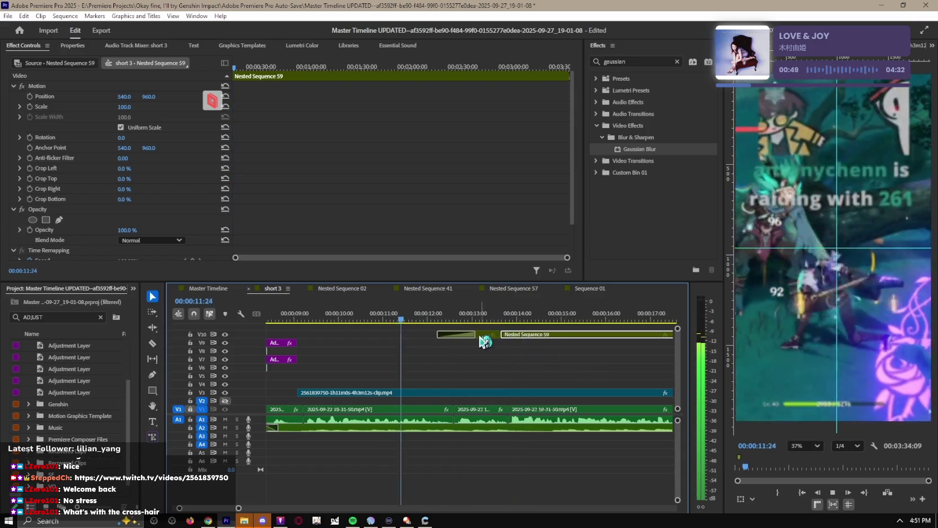
pyautogui.press('=')
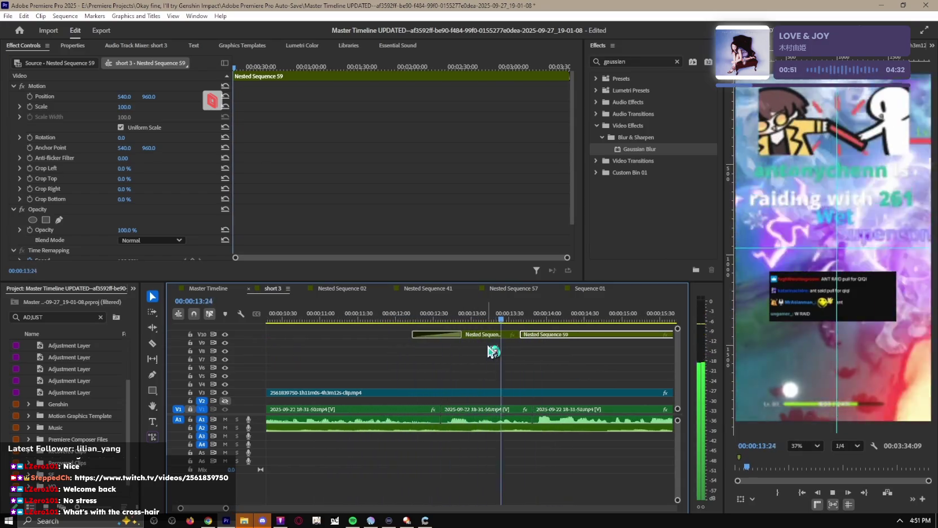
pyautogui.press('space')
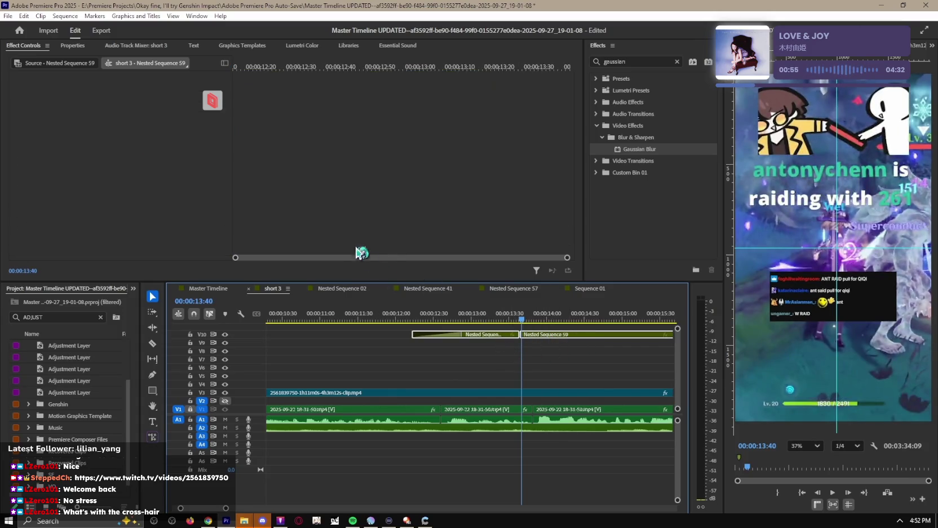
pyautogui.click(496, 340)
pyautogui.moveTo(131, 101); pyautogui.dragTo(272, 182)
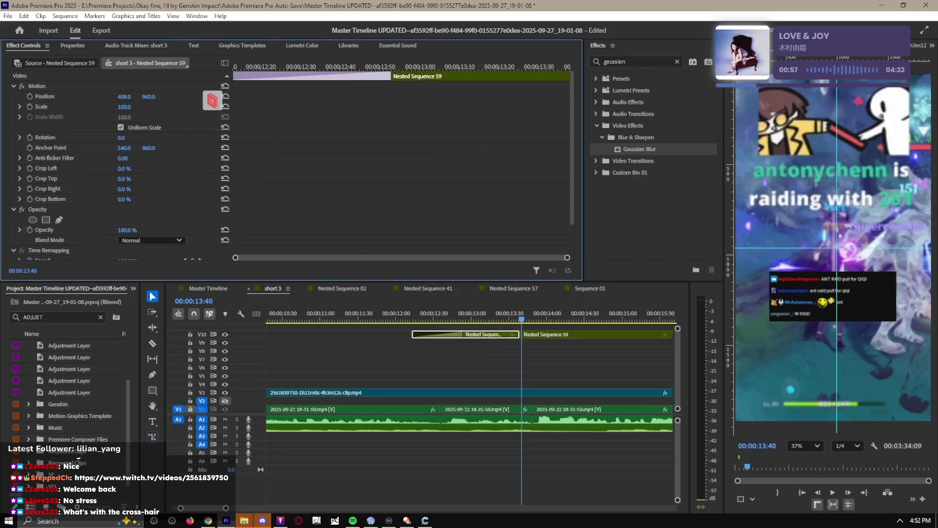
pyautogui.press('Left')
pyautogui.click(132, 99)
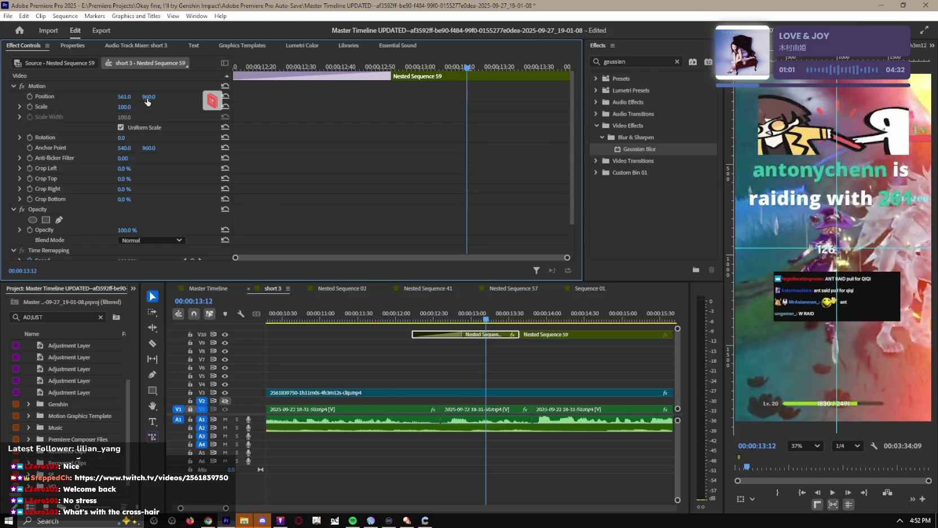
pyautogui.moveTo(148, 97); pyautogui.dragTo(113, 97)
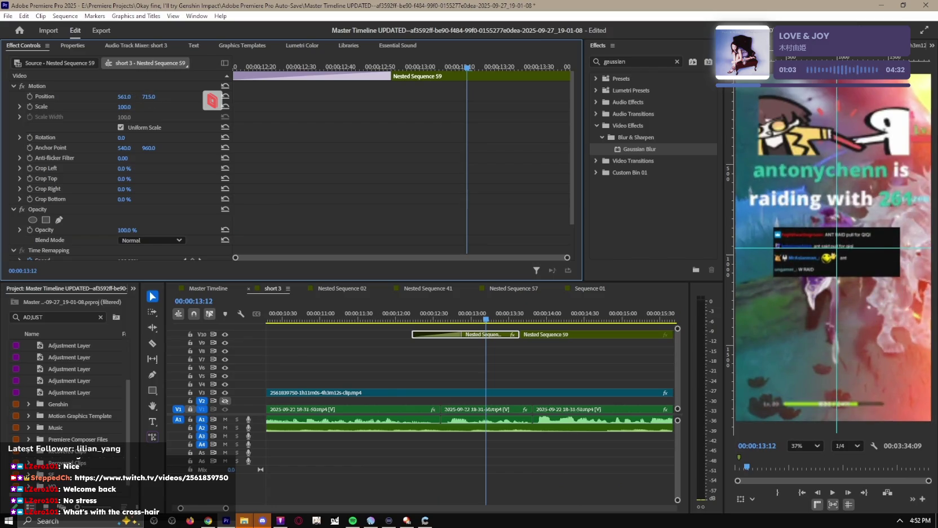
pyautogui.click(67, 98)
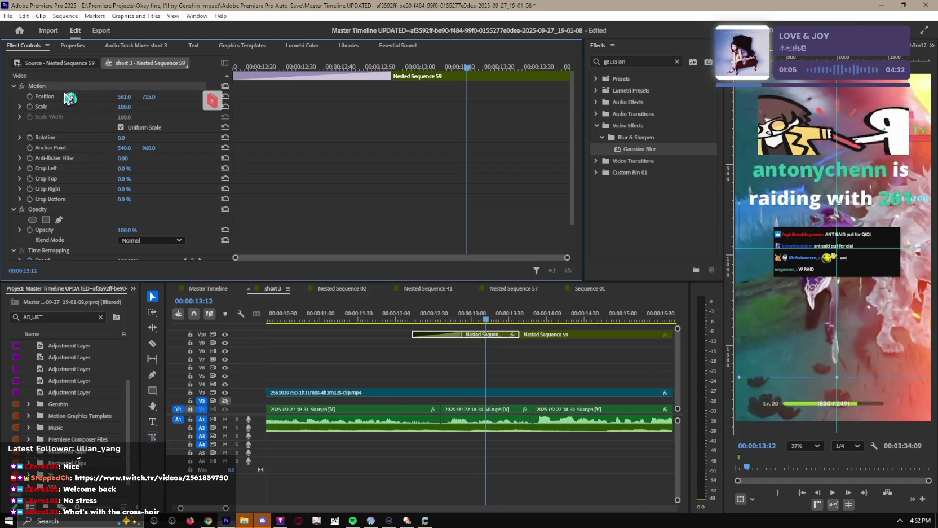
pyautogui.click(544, 336)
pyautogui.press('space')
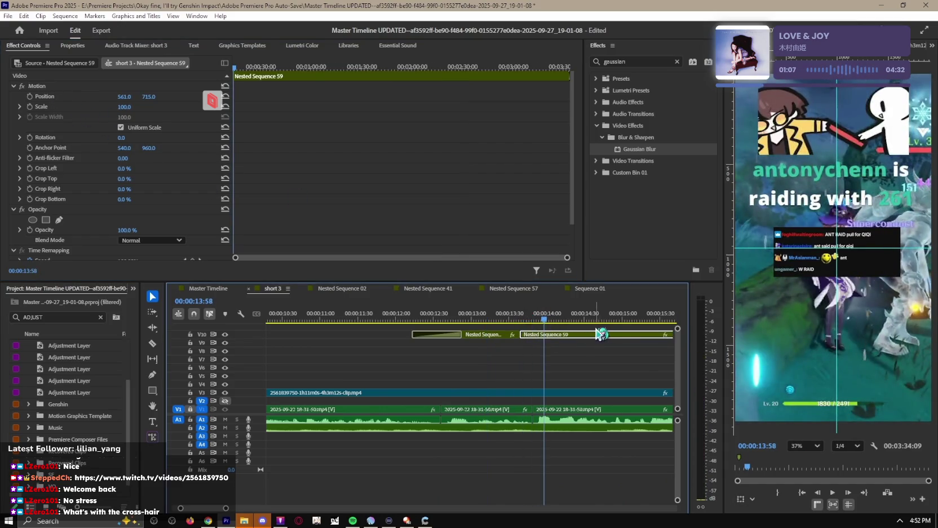
pyautogui.rightClick(557, 337)
pyautogui.press('Escape')
pyautogui.click(480, 320)
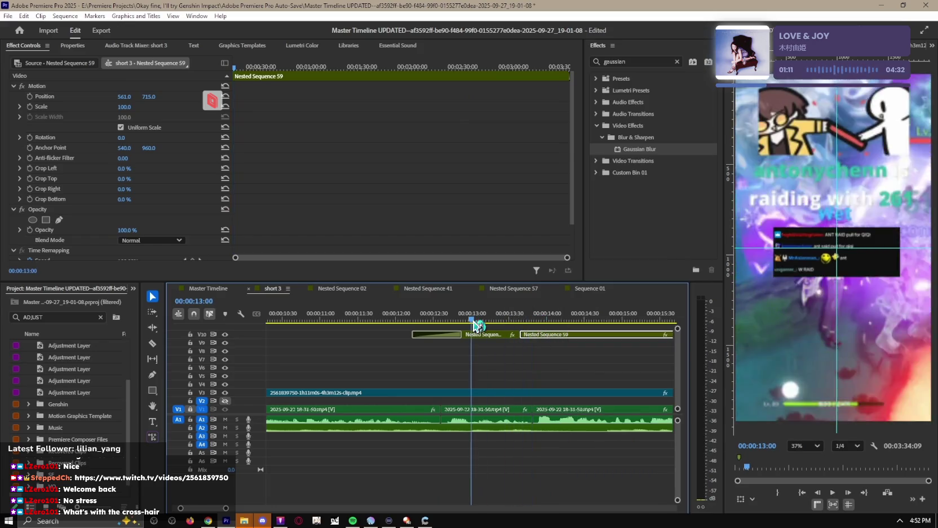
pyautogui.press('space')
pyautogui.click(462, 320)
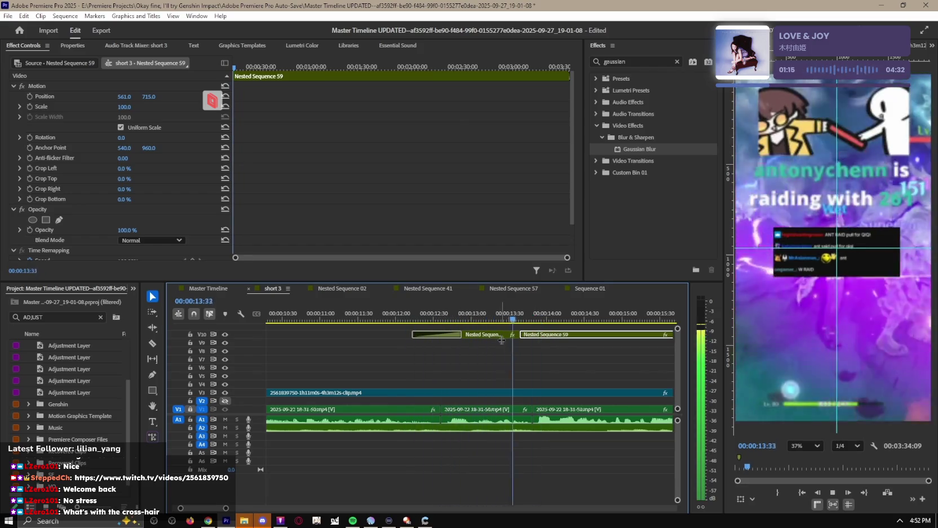
pyautogui.press('space')
pyautogui.rightClick(544, 338)
pyautogui.press('Escape')
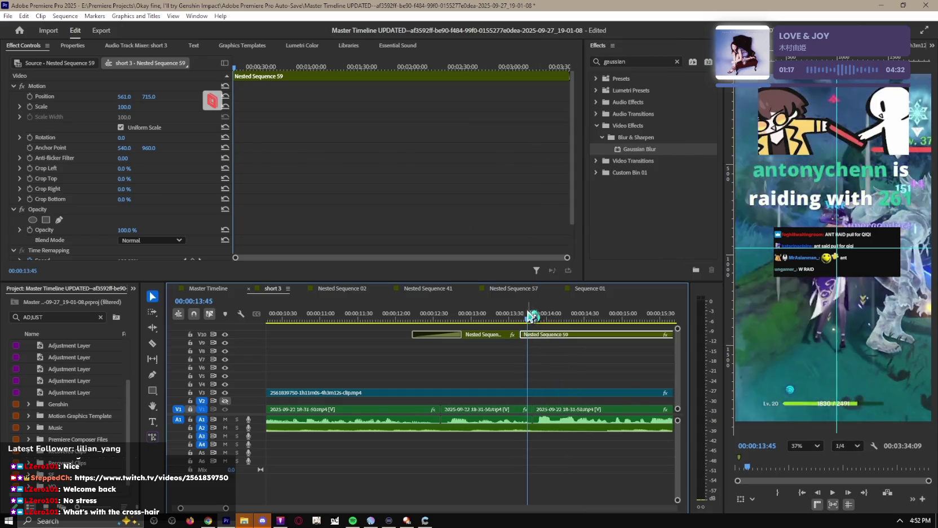
pyautogui.hotkey('alt', 'space')
pyautogui.write('pause')
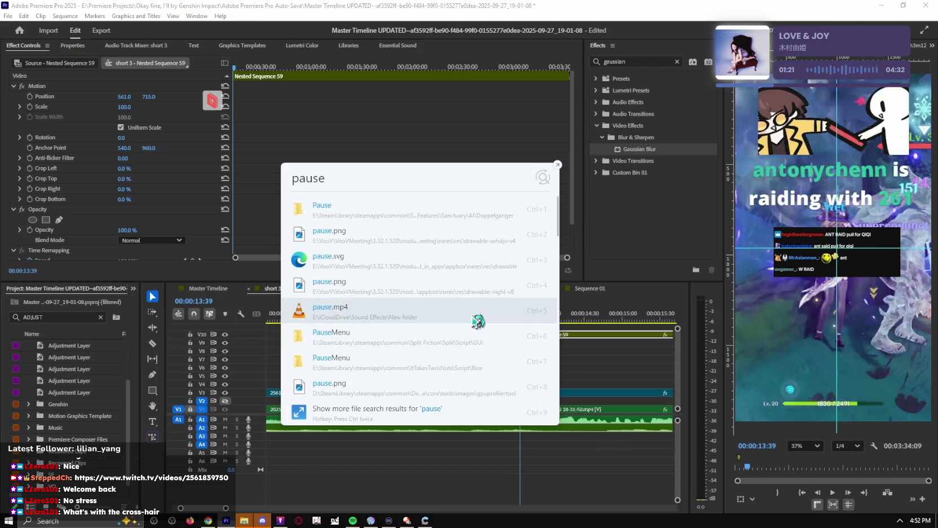
# Step: Place pause.mp4 on track A4 and slide it about 9 seconds earlier under the chat overlay
pyautogui.moveTo(523, 444); pyautogui.dragTo(542, 448)
pyautogui.press('space')
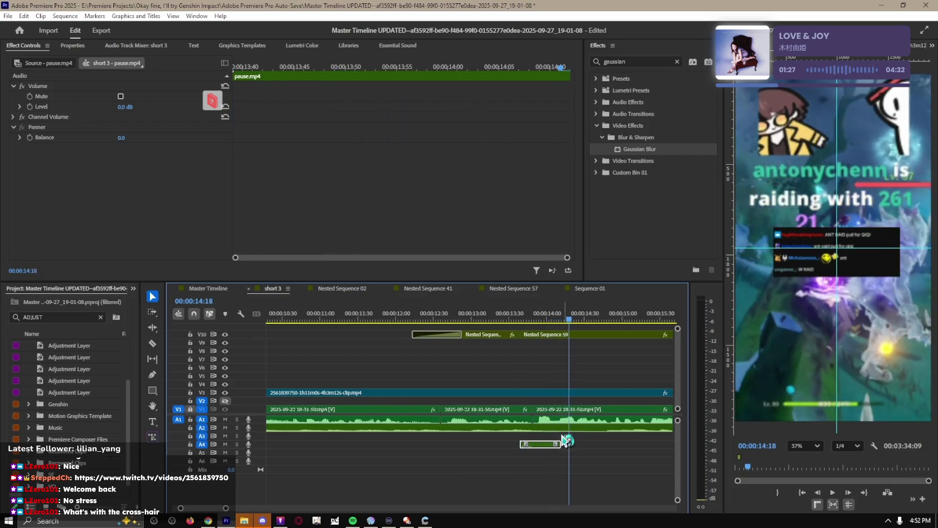
pyautogui.press('=')
pyautogui.click(480, 318)
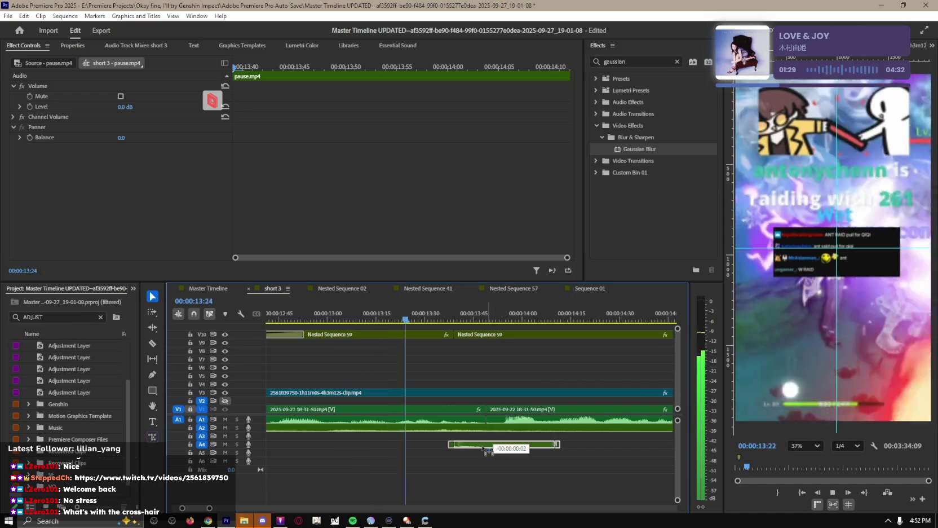
pyautogui.click(309, 336)
pyautogui.press('-')
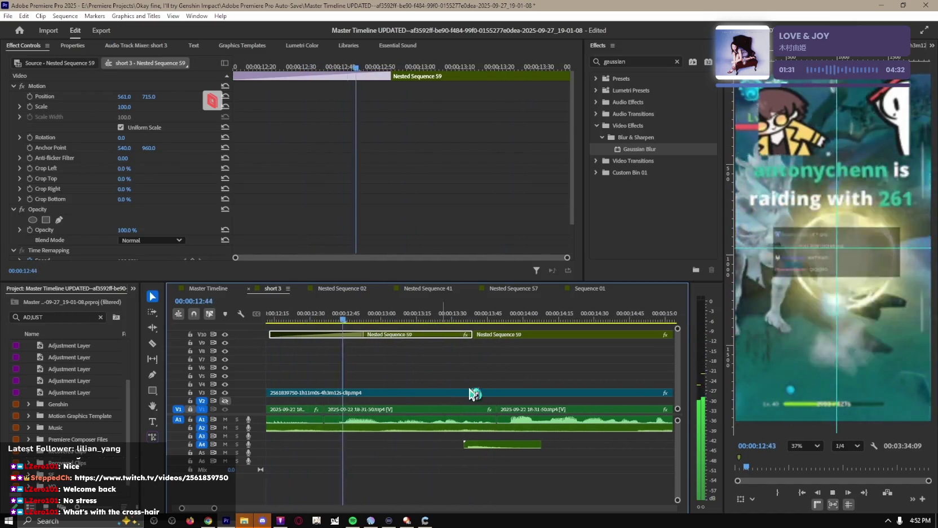
pyautogui.press('space')
pyautogui.moveTo(492, 451); pyautogui.dragTo(473, 454)
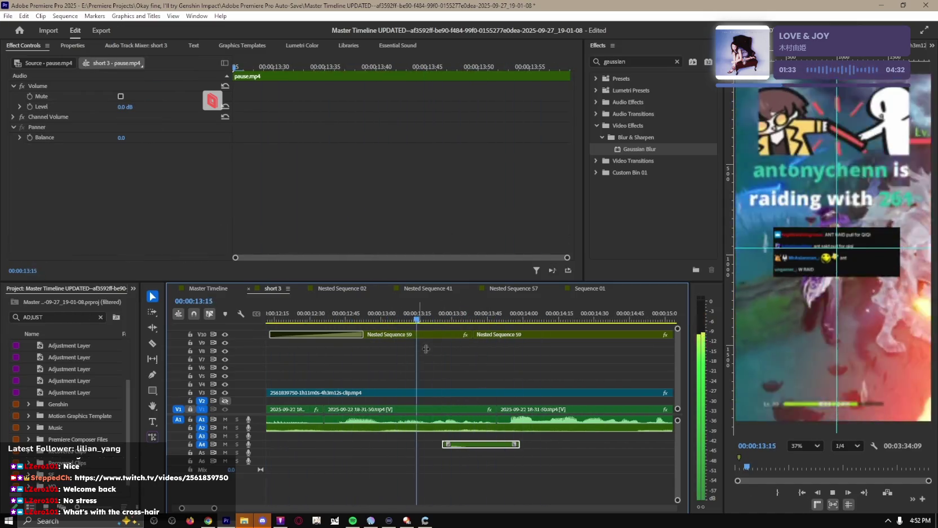
pyautogui.press('space')
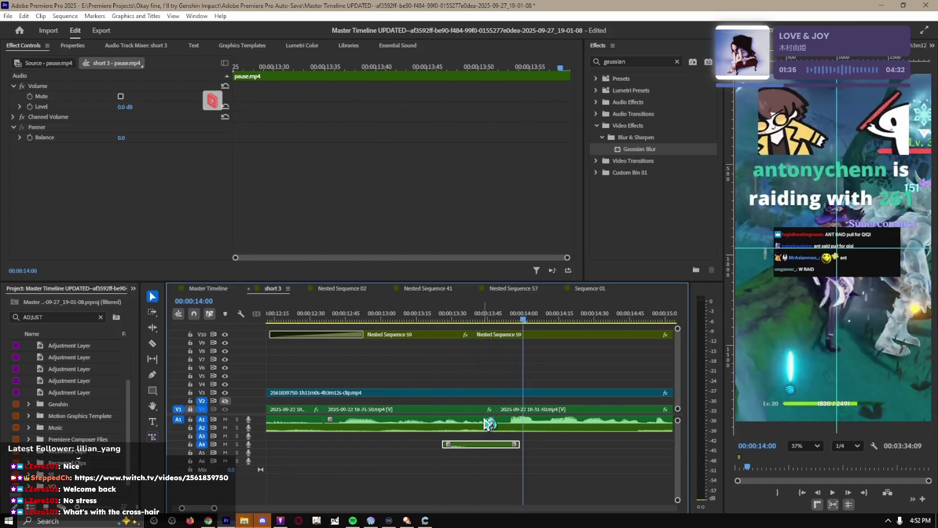
# Step: Set the chat clip's Crop Bottom to 39%, Scale to 164 and Position Y to 679
pyautogui.click(526, 335)
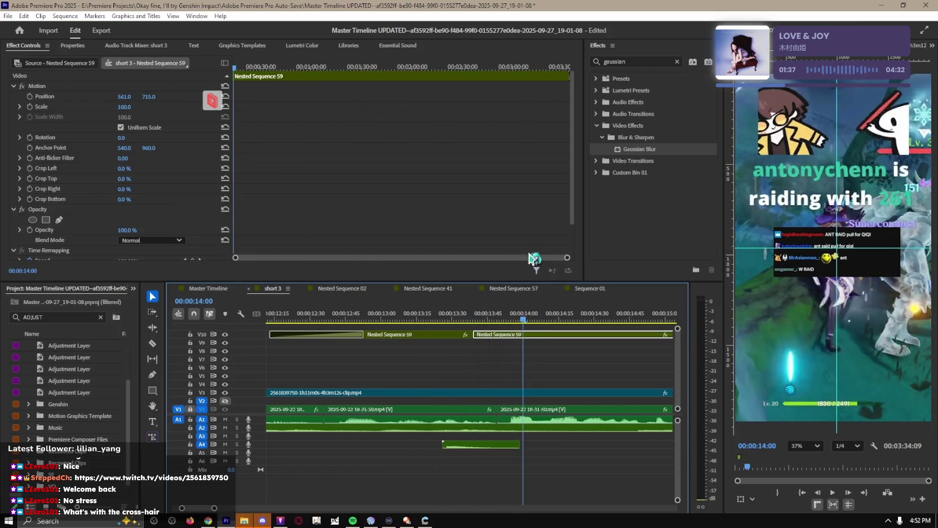
pyautogui.click(497, 315)
pyautogui.moveTo(124, 107)
pyautogui.mouseDown()
pyautogui.moveTo(156, 107)
pyautogui.moveTo(104, 107)
pyautogui.mouseUp()
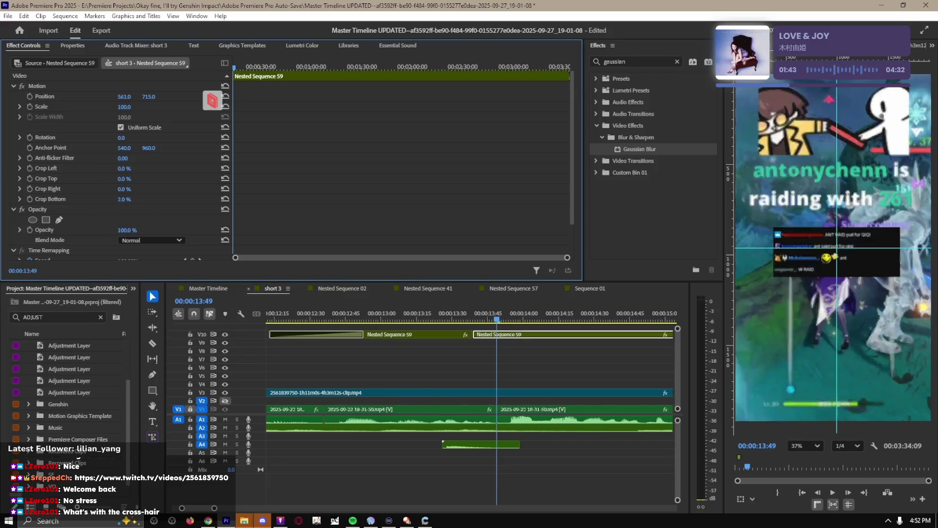
pyautogui.moveTo(124, 199); pyautogui.dragTo(143, 199)
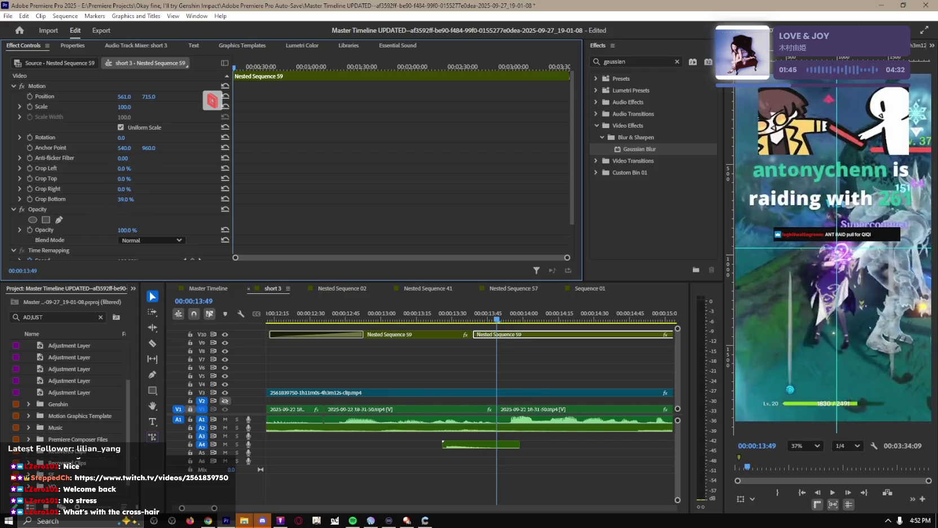
pyautogui.moveTo(126, 106)
pyautogui.mouseDown()
pyautogui.moveTo(156, 106)
pyautogui.moveTo(128, 107)
pyautogui.moveTo(133, 97)
pyautogui.mouseUp()
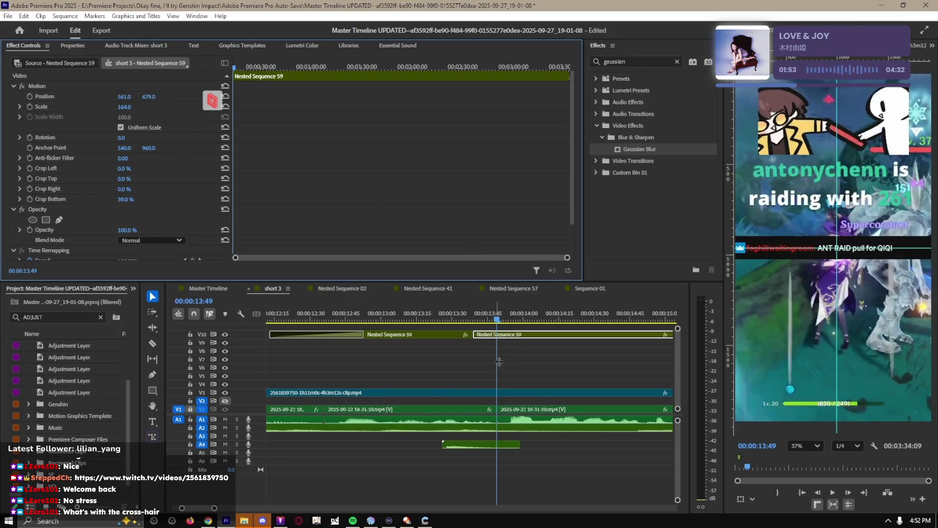
pyautogui.press('space')
pyautogui.click(536, 370)
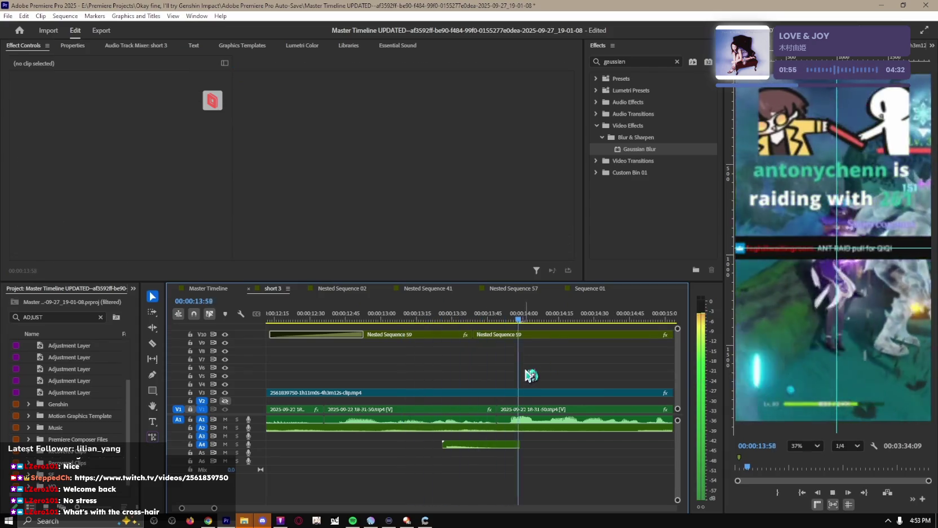
pyautogui.press('-')
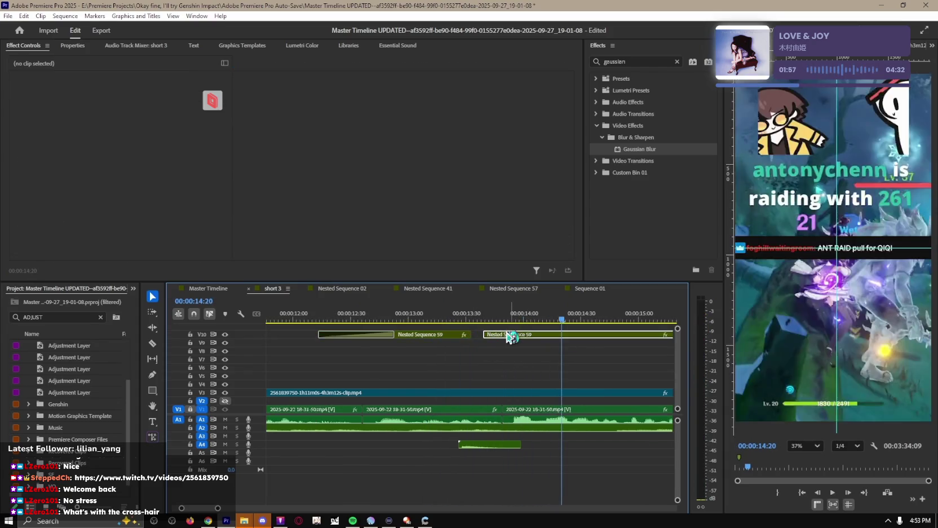
pyautogui.click(481, 320)
pyautogui.press('space')
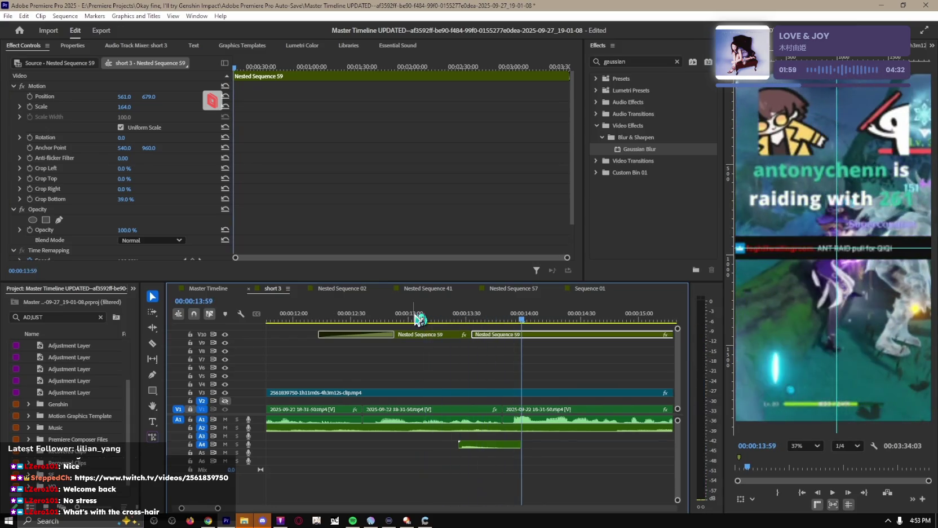
pyautogui.press('space')
pyautogui.click(648, 59)
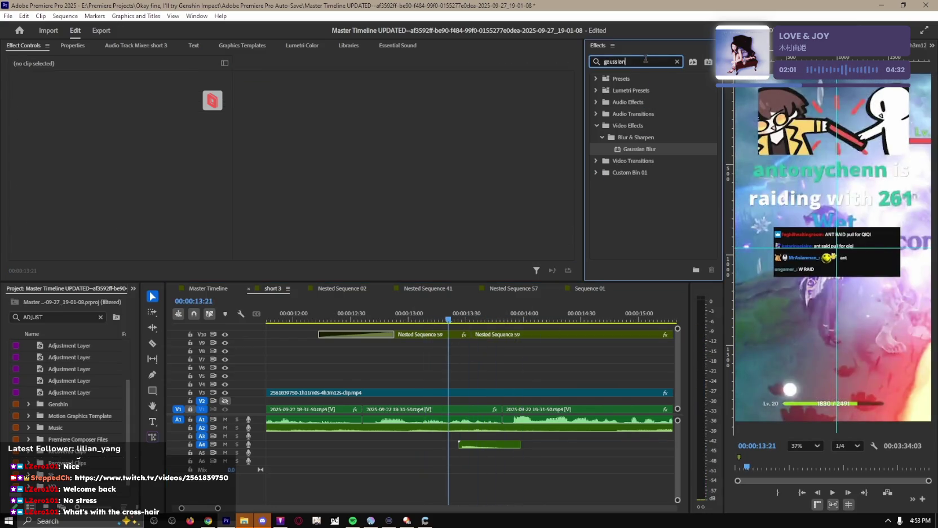
pyautogui.write('glash')
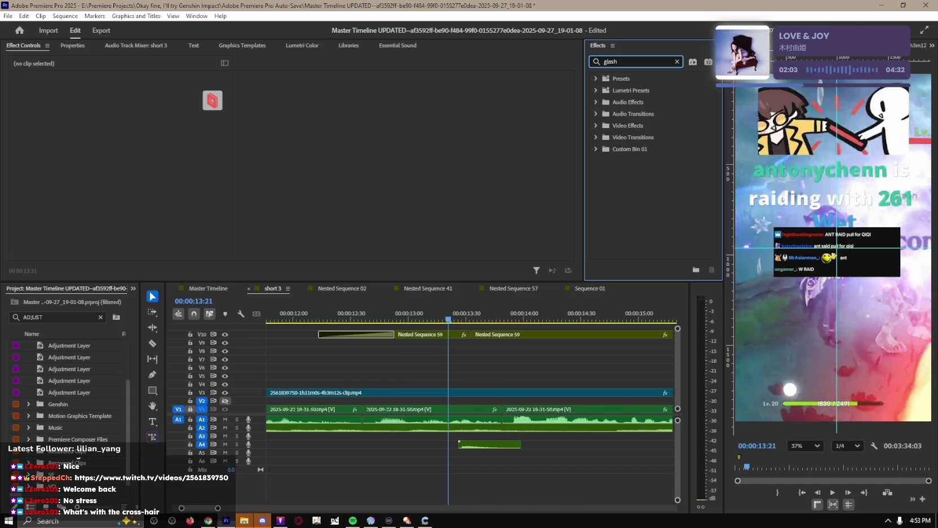
pyautogui.press('BackSpace')
pyautogui.press('BackSpace')
pyautogui.press('BackSpace')
pyautogui.press('BackSpace')
pyautogui.click(544, 369)
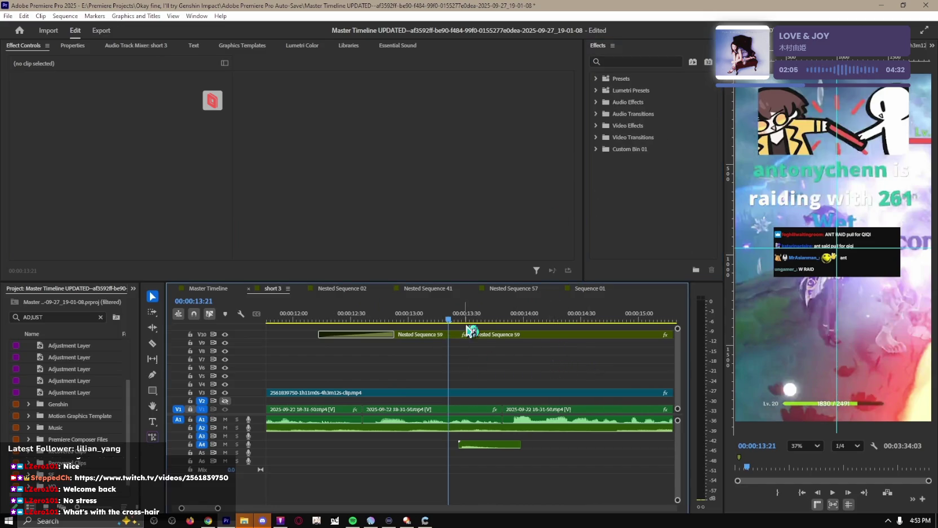
pyautogui.press('j')
pyautogui.press('space')
pyautogui.press('-')
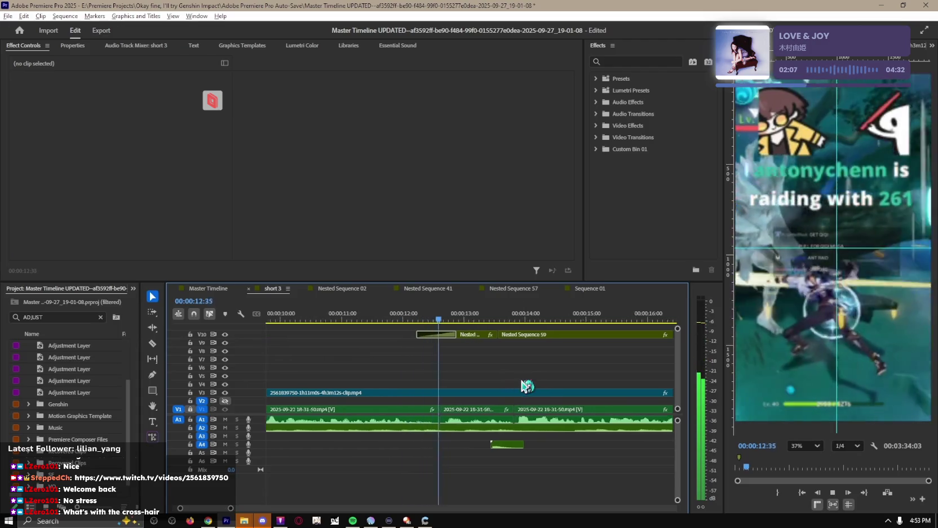
pyautogui.press('-')
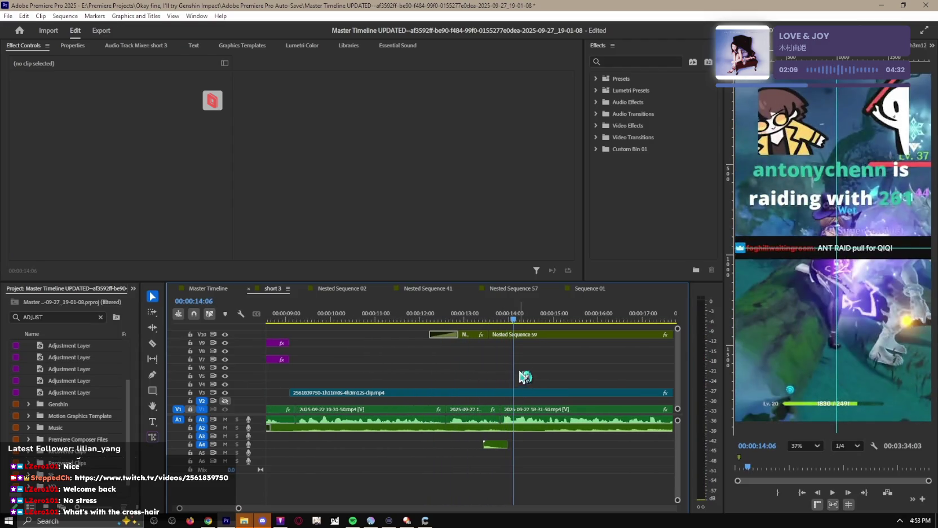
pyautogui.press('-')
pyautogui.press('Home')
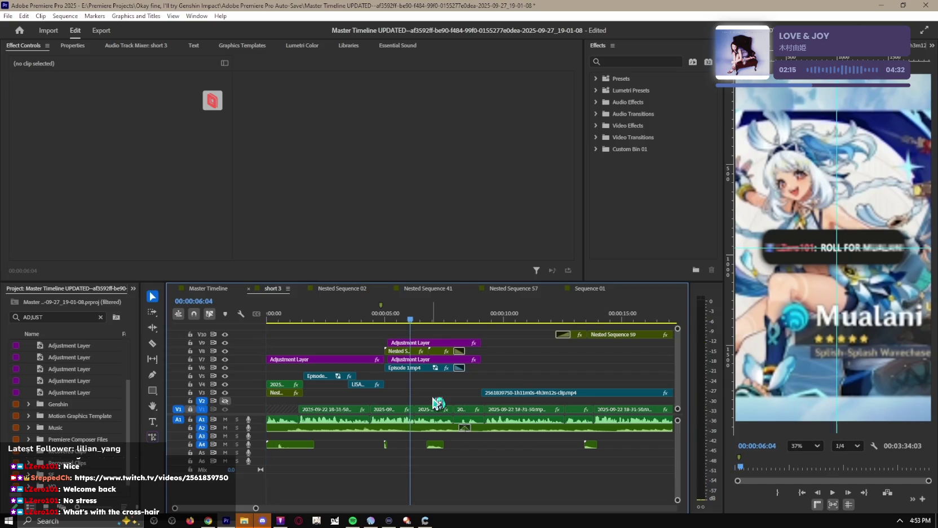
pyautogui.press('space')
pyautogui.press('space')
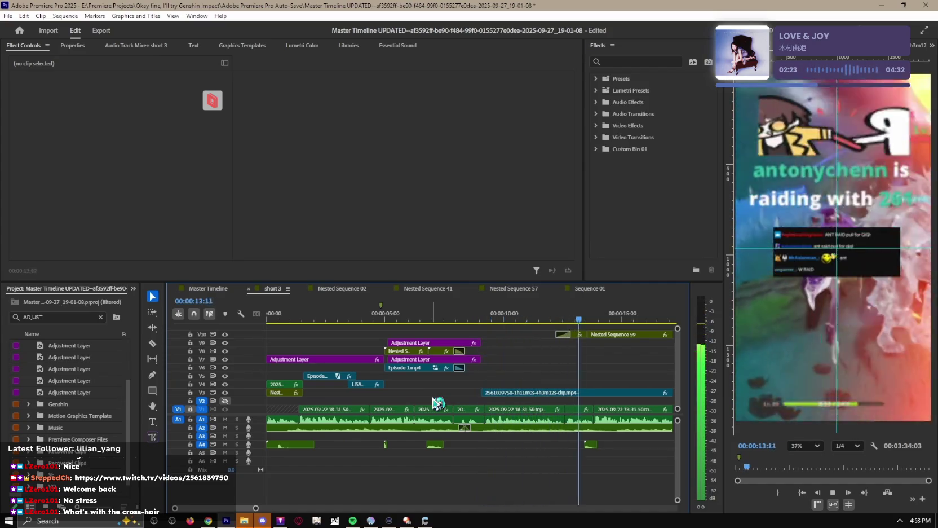
pyautogui.press('space')
pyautogui.scroll(3, 602, 384)
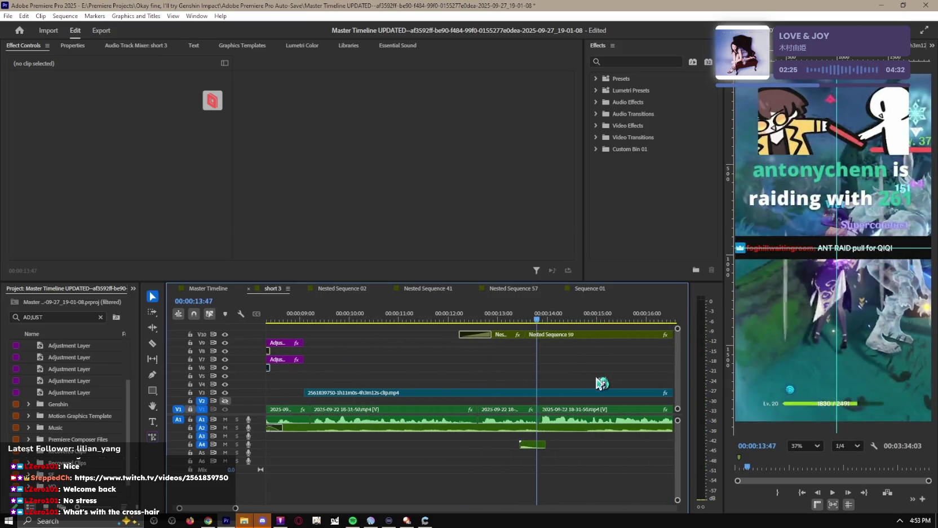
# Step: Apply Lava's Distant Drop Shadow preset to the Nested Sequence 59 chat clip
pyautogui.click(506, 336)
pyautogui.click(616, 61)
pyautogui.write('dro')
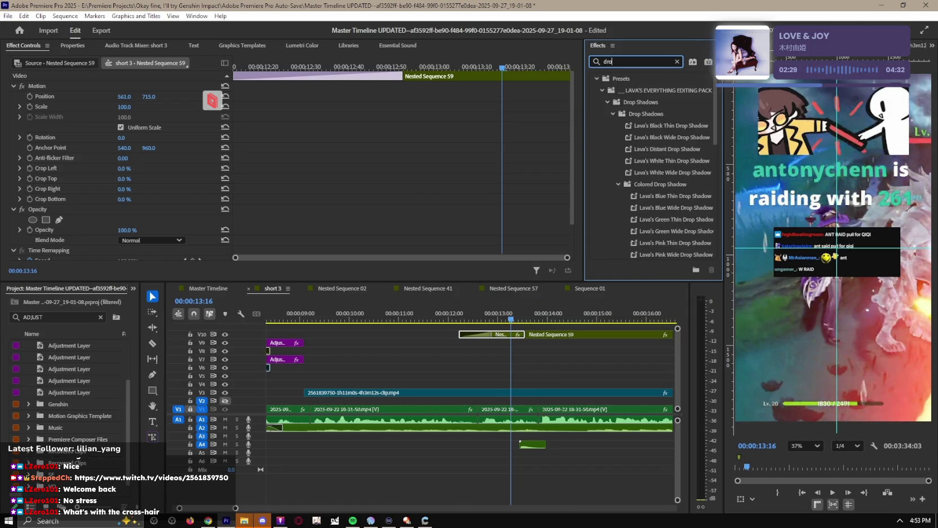
pyautogui.write('psha')
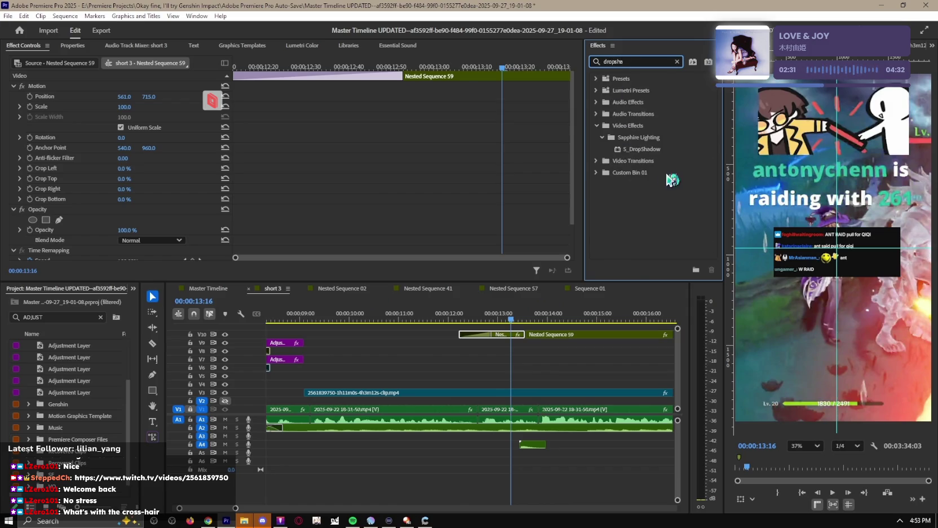
pyautogui.write('distant')
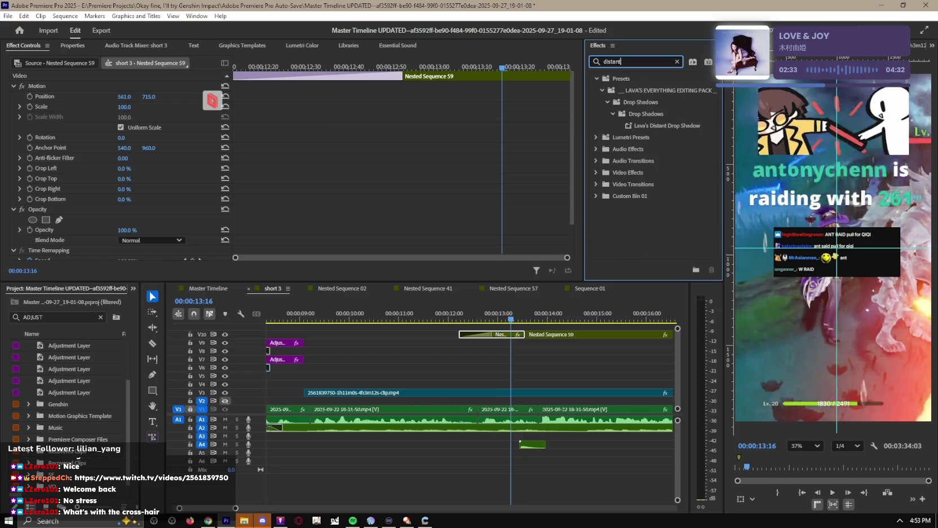
pyautogui.moveTo(670, 131)
pyautogui.mouseDown()
pyautogui.moveTo(499, 344)
pyautogui.moveTo(502, 336)
pyautogui.mouseUp()
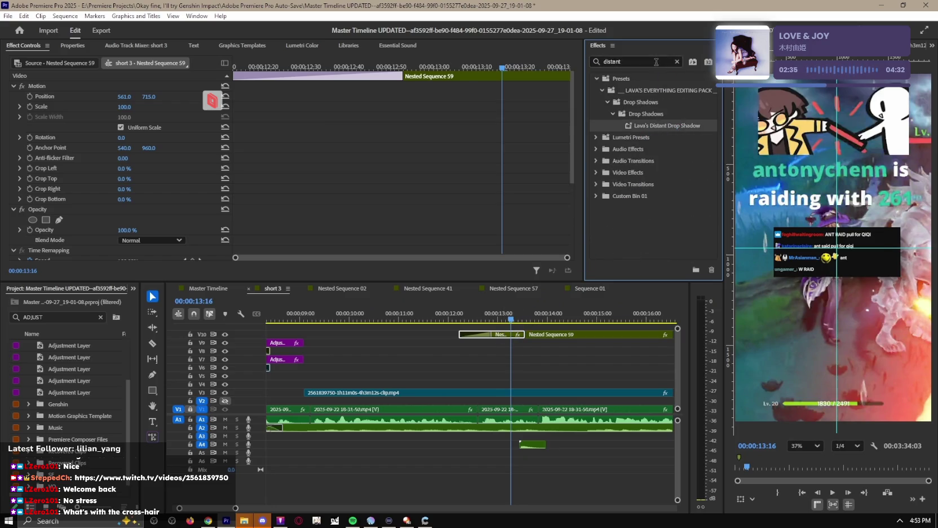
# Step: Apply Lava's Outline White Thin preset to the chat clip at 12:42
pyautogui.write('outline')
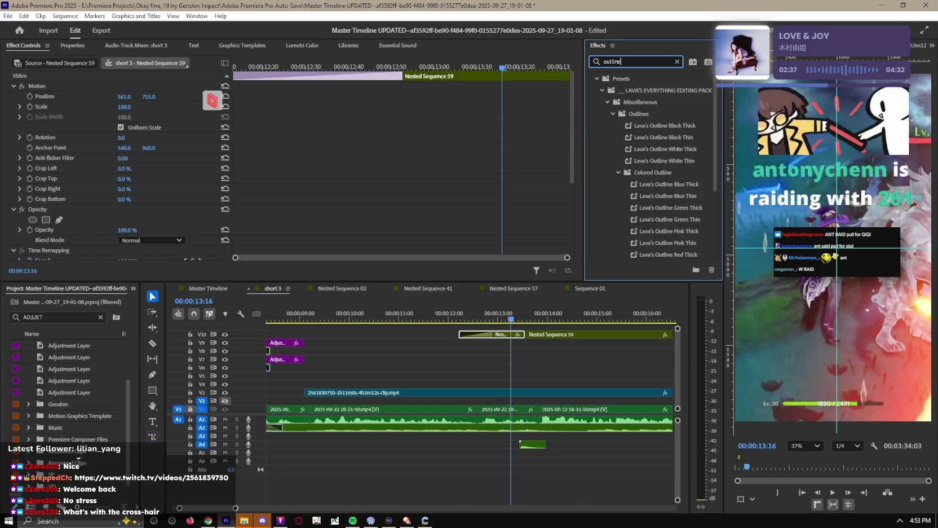
pyautogui.click(667, 161)
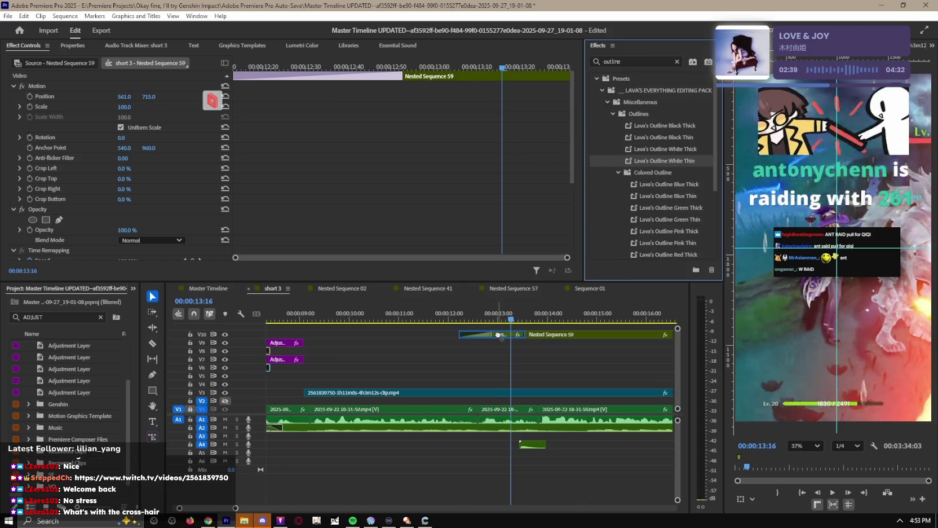
pyautogui.click(484, 313)
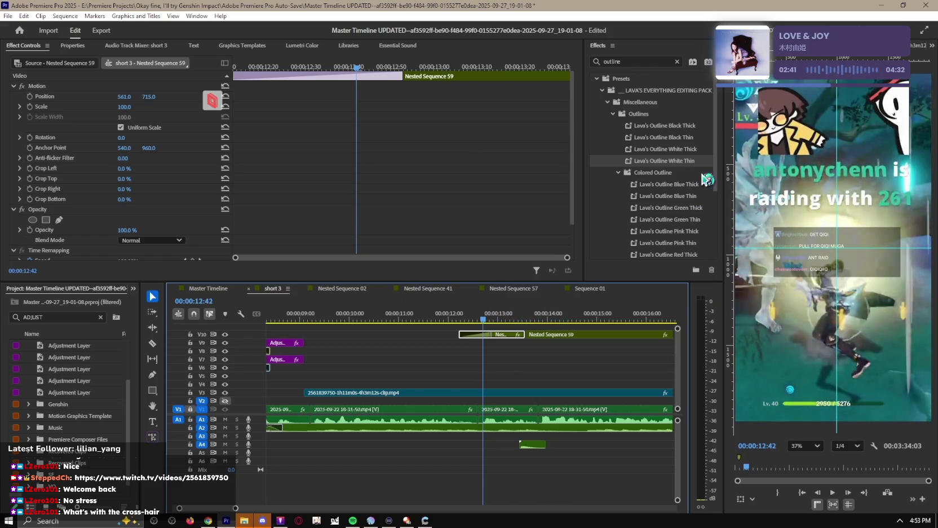
pyautogui.moveTo(672, 167); pyautogui.dragTo(529, 313)
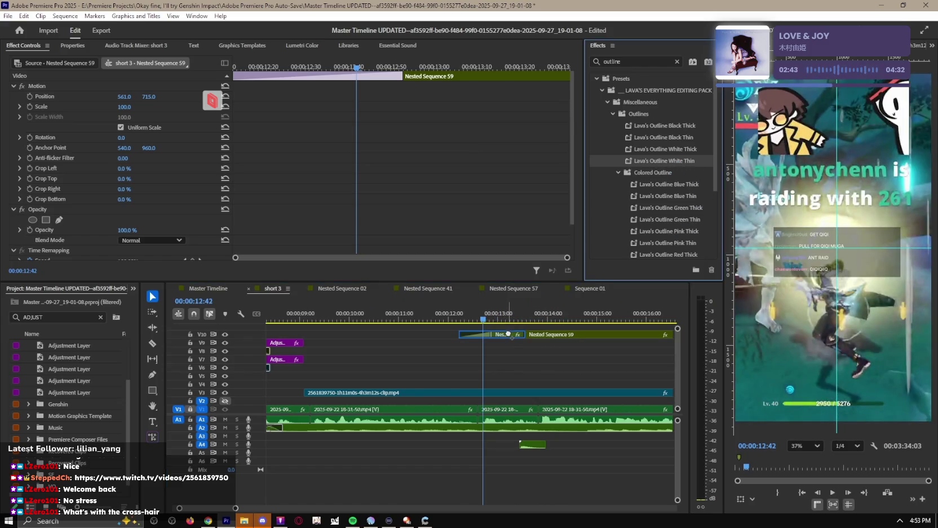
# Step: Add Lava's Distant Drop Shadow to Nested Sequence 59 again and preview the result
pyautogui.write('drops')
pyautogui.write('istant')
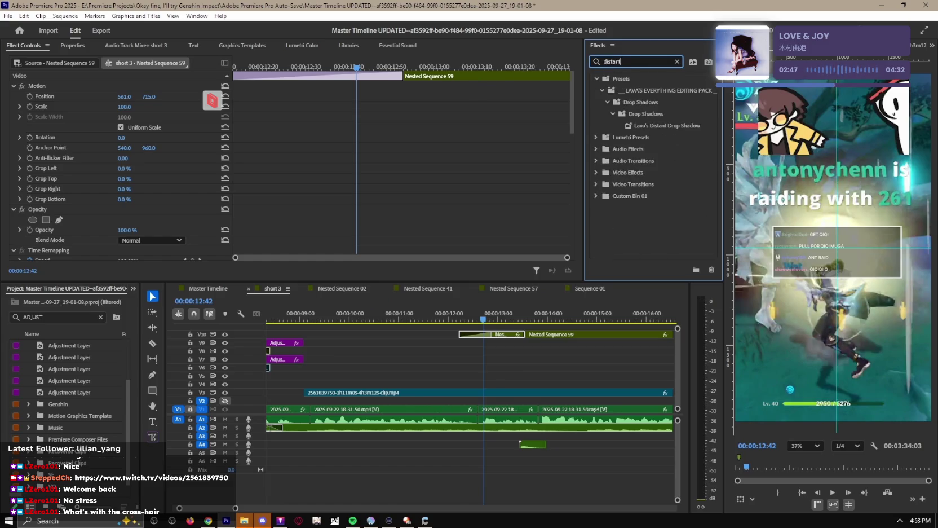
pyautogui.moveTo(665, 129); pyautogui.dragTo(485, 335)
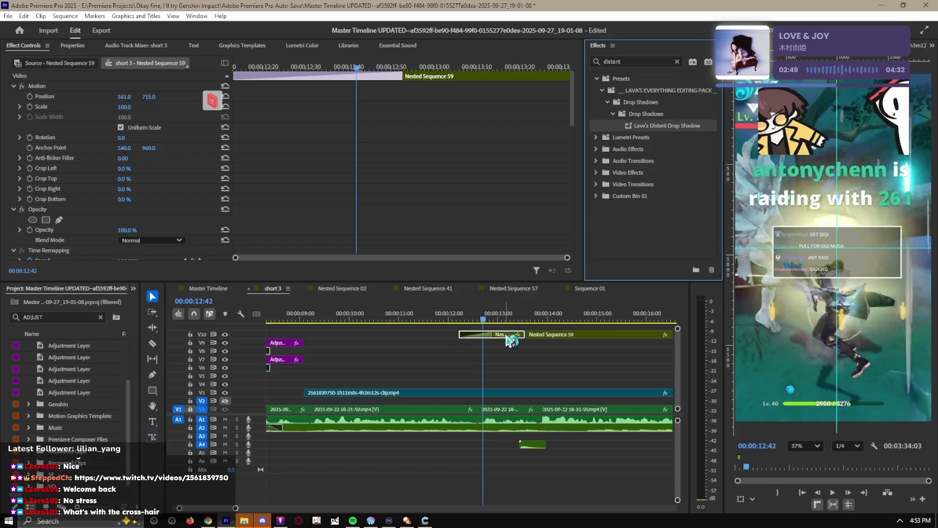
pyautogui.click(535, 378)
pyautogui.press('space')
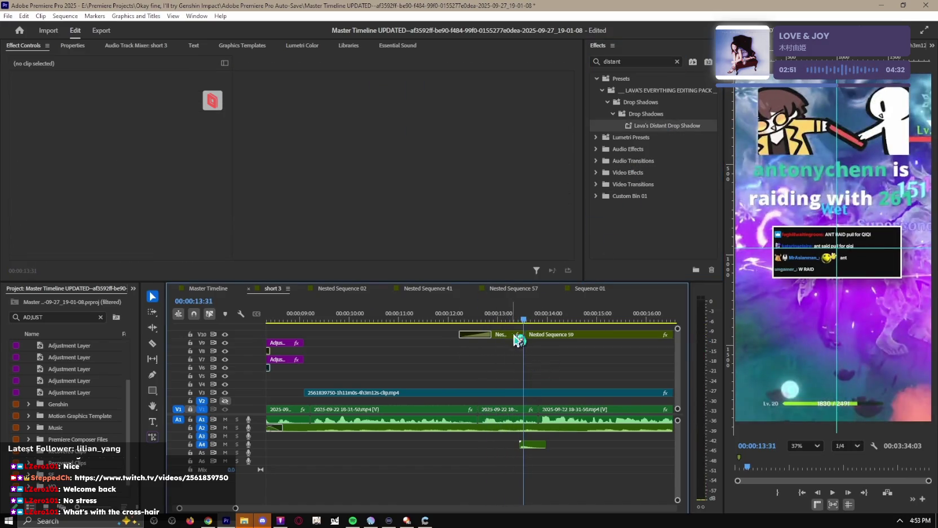
# Step: Inspect the drop shadow effects on the chat clip and select its later piece
pyautogui.click(516, 338)
pyautogui.scroll(-5, 85, 186)
pyautogui.click(15, 182)
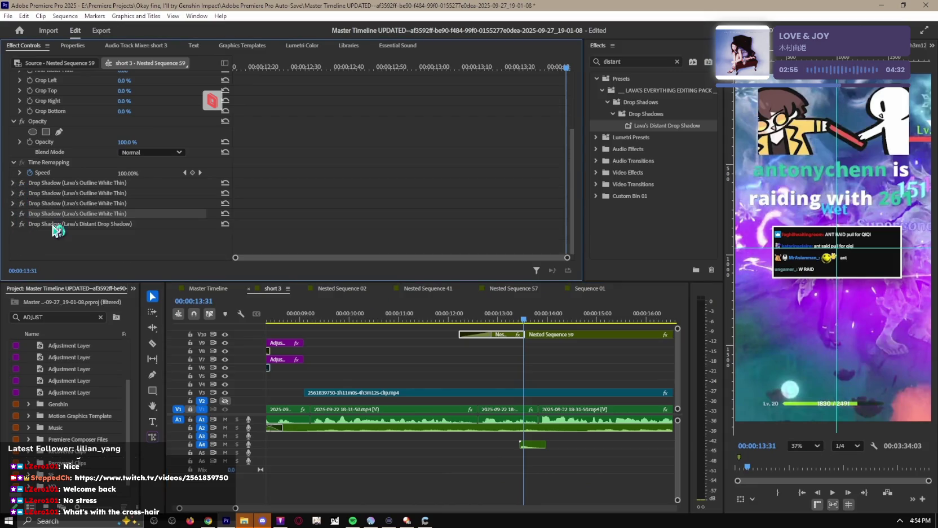
pyautogui.click(85, 182)
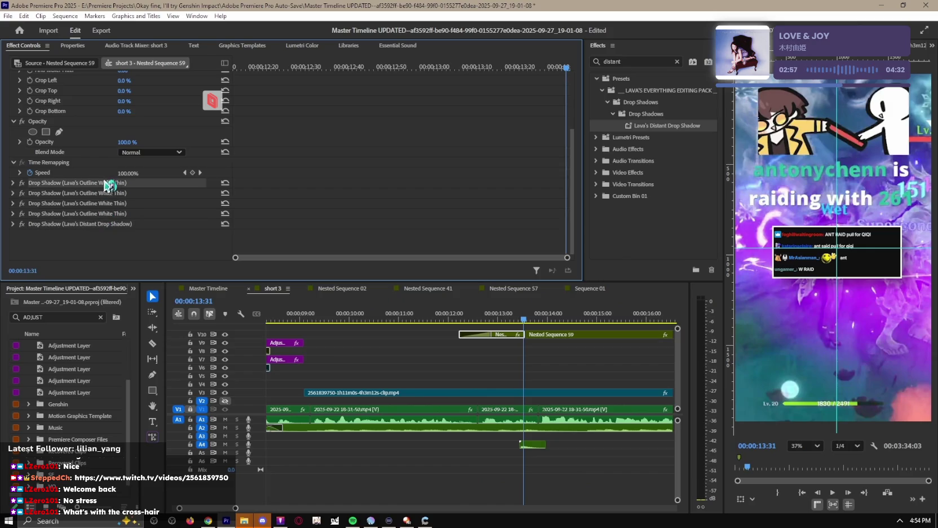
pyautogui.click(583, 343)
pyautogui.press('space')
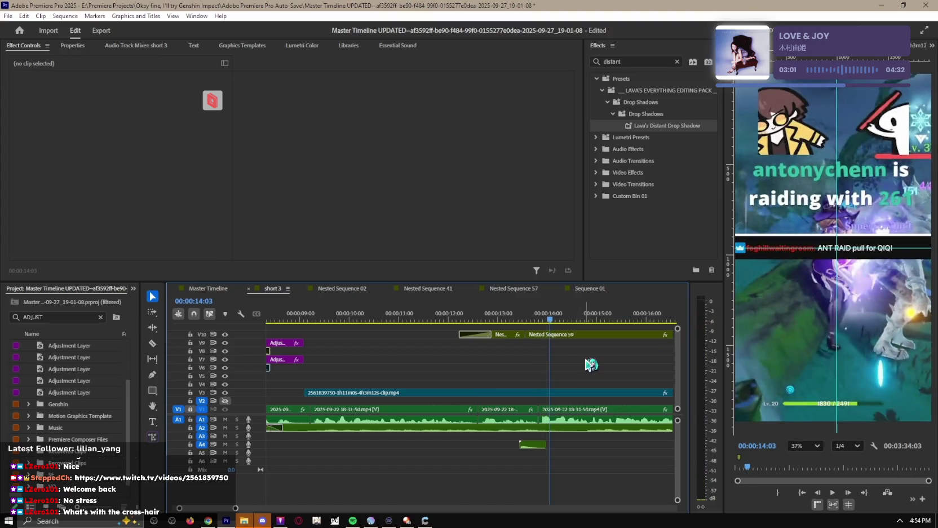
pyautogui.click(575, 337)
pyautogui.scroll(-2, 132, 180)
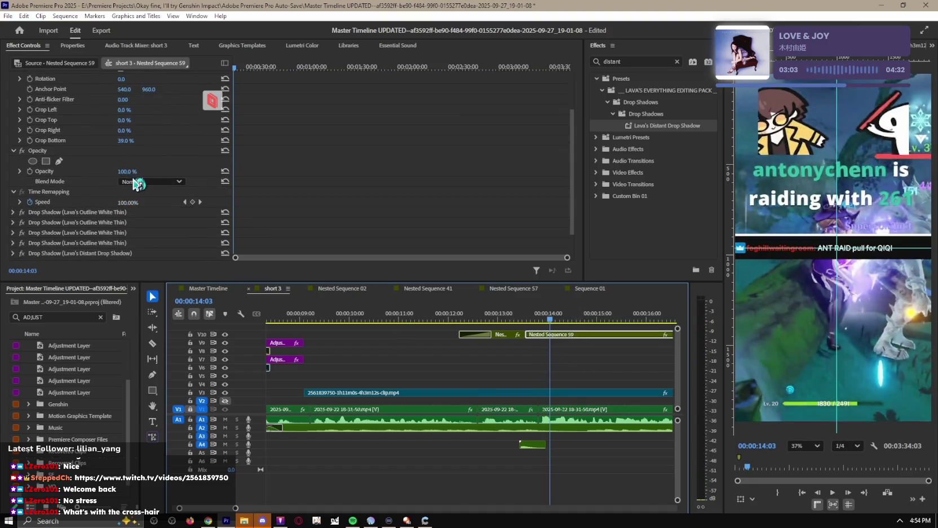
# Step: Nest the later chat clip as Nested Sequence 60 and preview it from 13:39
pyautogui.rightClick(566, 337)
pyautogui.click(603, 237)
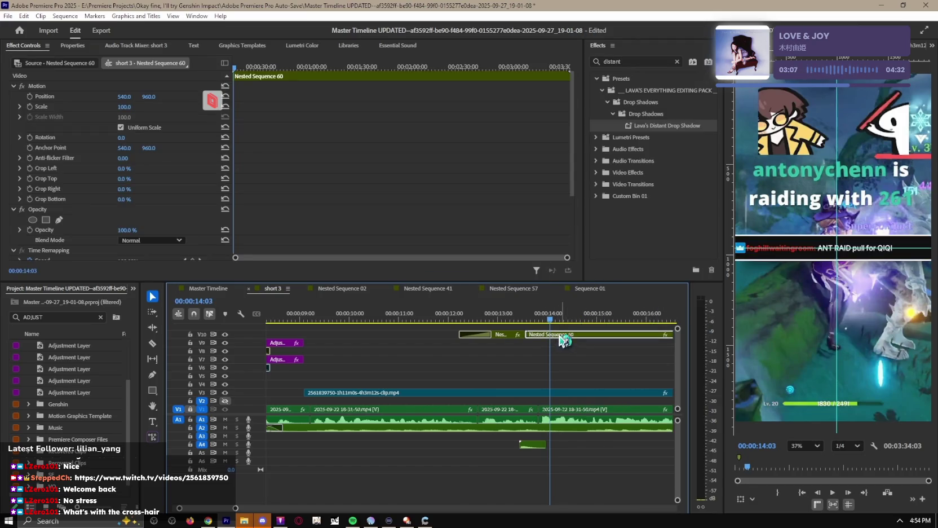
pyautogui.click(496, 311)
pyautogui.press('space')
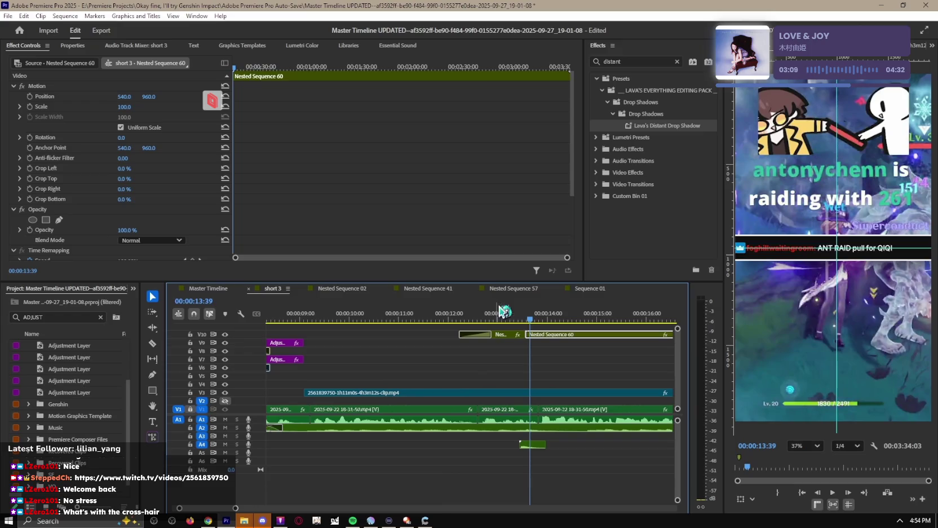
pyautogui.click(541, 364)
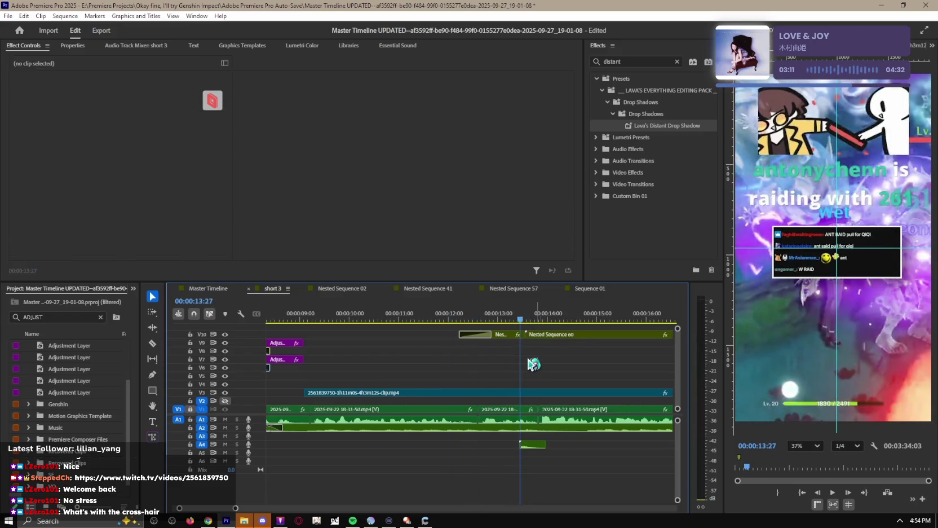
# Step: Add an Adjustment Layer on new track V11 and split it at 13:27
pyautogui.moveTo(130, 361)
pyautogui.mouseDown()
pyautogui.moveTo(560, 333)
pyautogui.moveTo(548, 332)
pyautogui.mouseUp()
pyautogui.scroll(2, 548, 338)
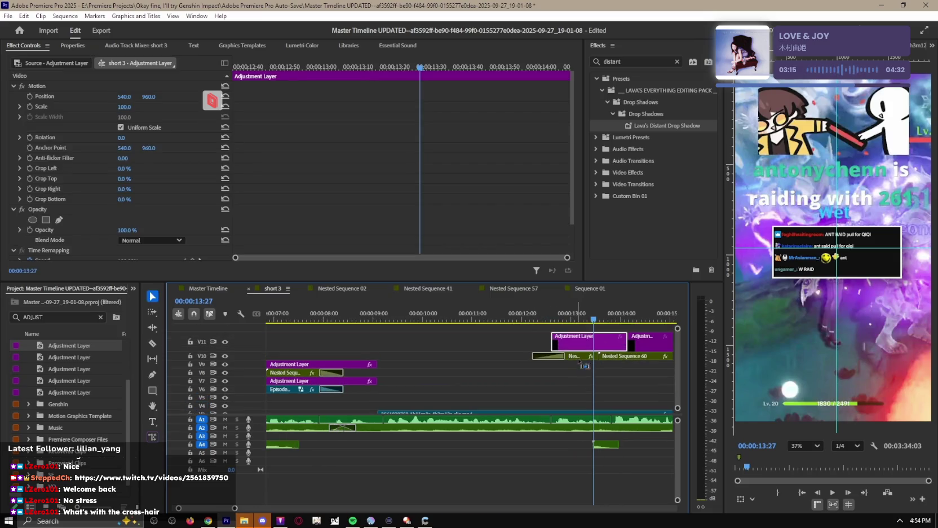
pyautogui.press('c')
pyautogui.click(593, 342)
pyautogui.press('v')
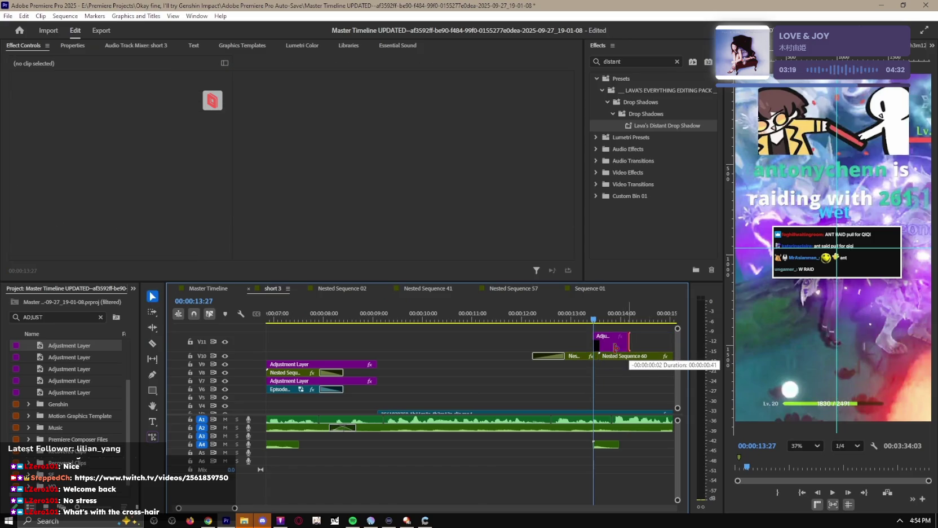
pyautogui.scroll(4, 604, 356)
pyautogui.click(591, 345)
# Step: Apply Gaussian Blur to the V11 adjustment layer with a Blurriness keyframe of 0 at 13:27
pyautogui.click(631, 61)
pyautogui.write('adjust')
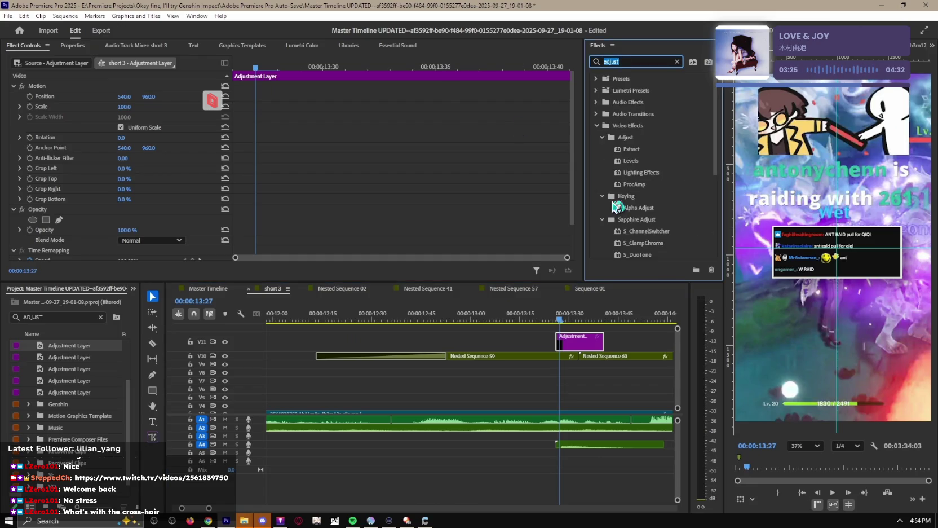
pyautogui.press('BackSpace')
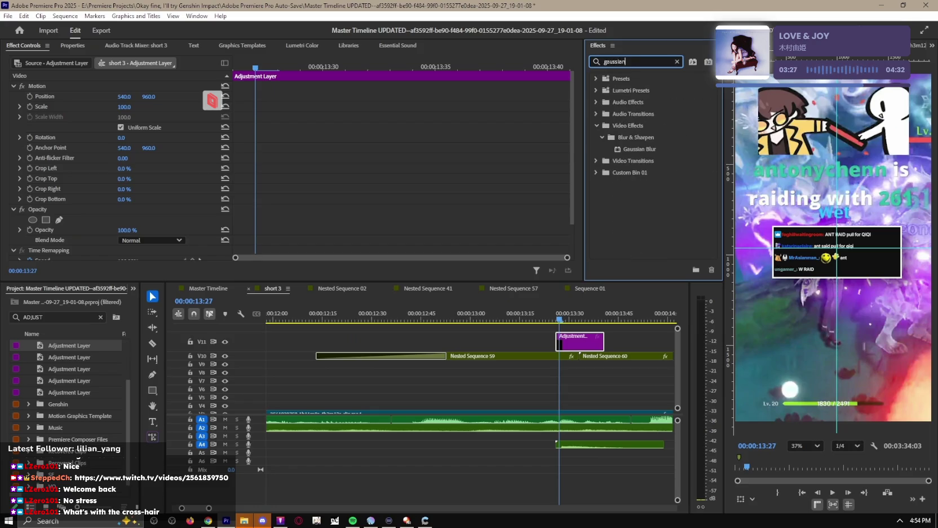
pyautogui.click(644, 151)
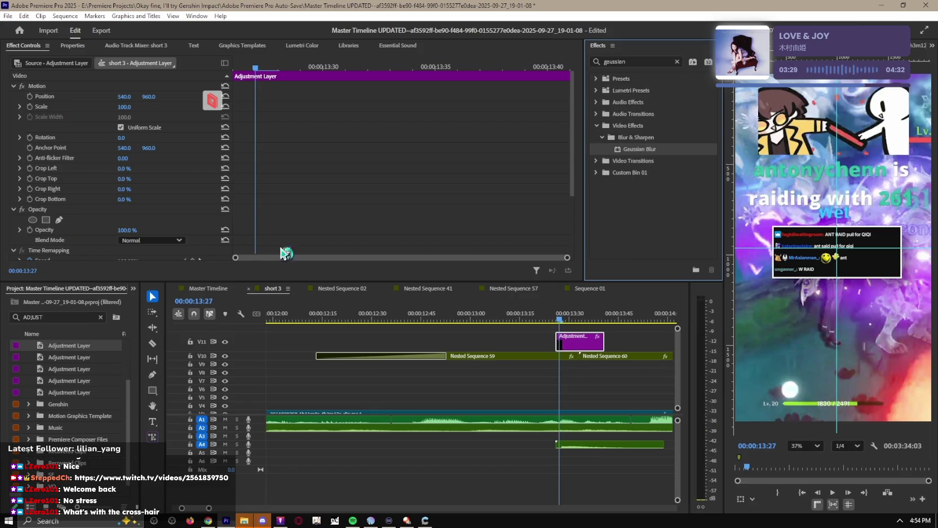
pyautogui.moveTo(335, 272); pyautogui.dragTo(207, 222)
pyautogui.click(30, 203)
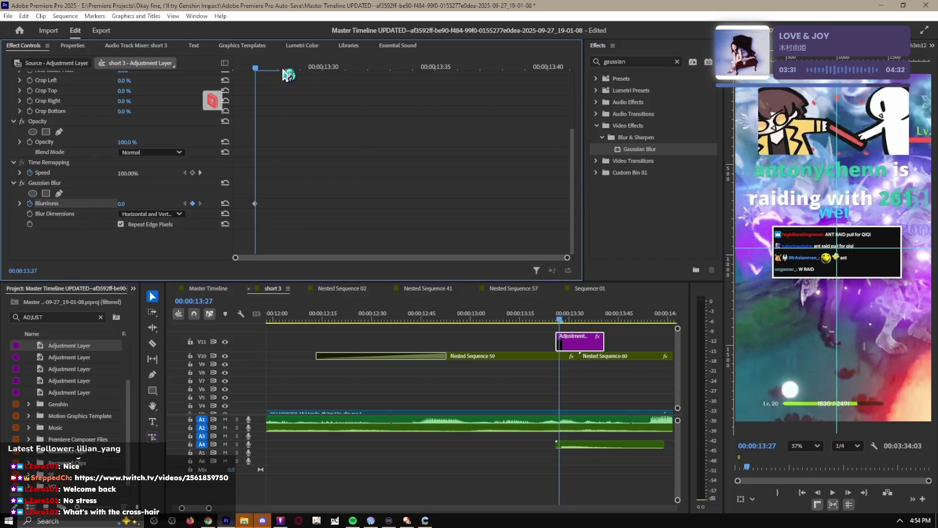
# Step: Keyframe Blurriness to 113 at 13:33 and back to 0 at 13:38
pyautogui.moveTo(285, 72); pyautogui.dragTo(367, 90)
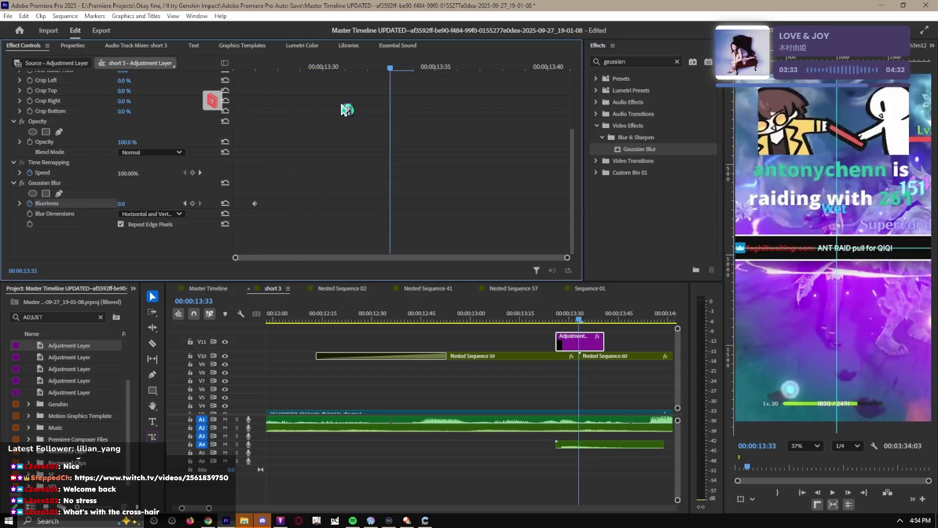
pyautogui.write('113')
pyautogui.press('Return')
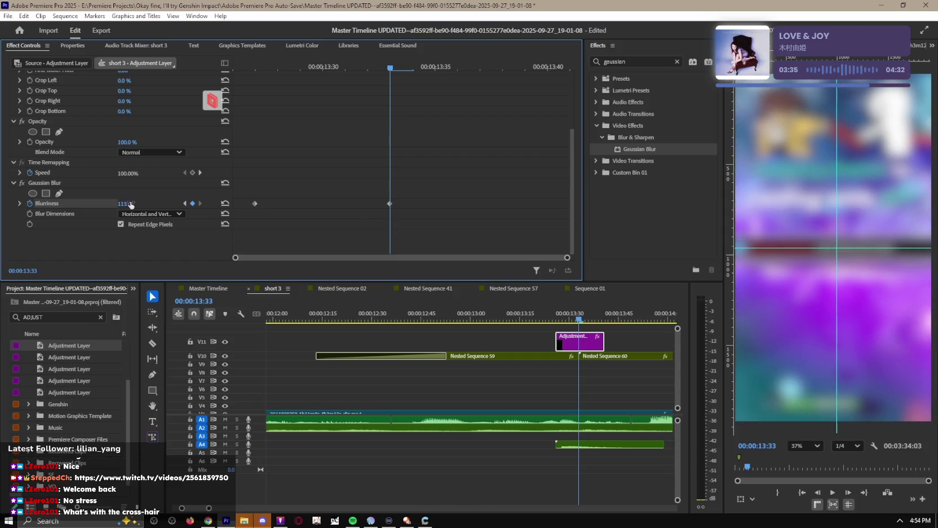
pyautogui.hotkey('shift', 'Right')
pyautogui.click(121, 204)
pyautogui.write('0')
pyautogui.press('Return')
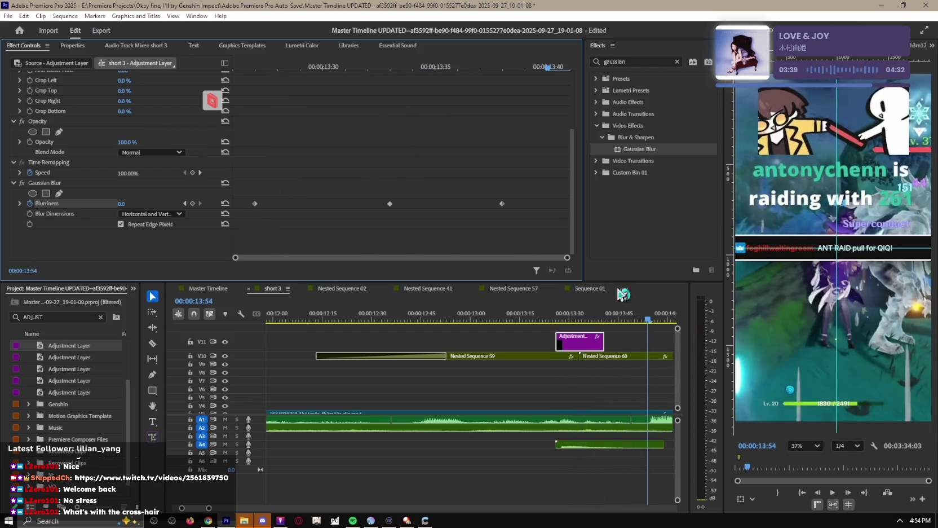
# Step: Play the blur transition from about 13:22, then select Nested Sequence 60
pyautogui.moveTo(595, 320); pyautogui.dragTo(512, 324)
pyautogui.press('space')
pyautogui.click(639, 378)
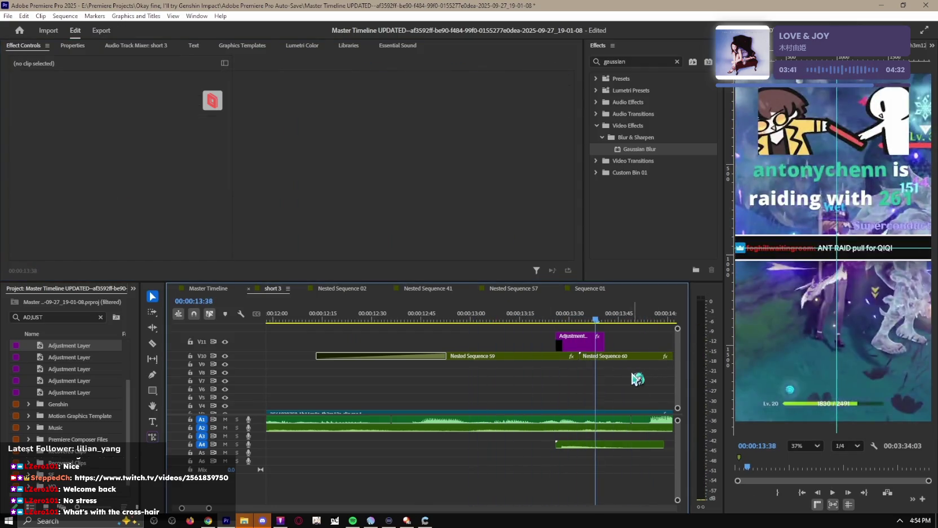
pyautogui.click(617, 357)
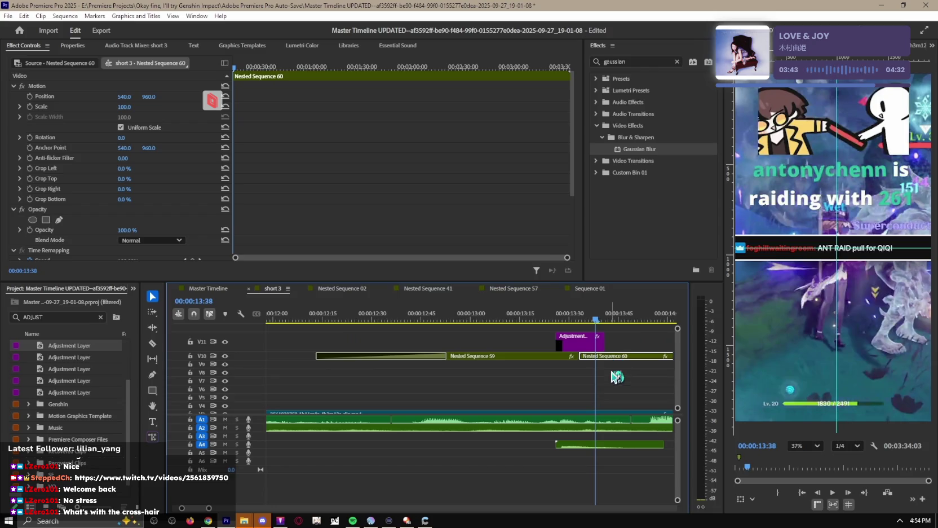
# Step: Copy the adjustment layer down onto V7, lengthen it, and preview it
pyautogui.moveTo(576, 363); pyautogui.dragTo(580, 386)
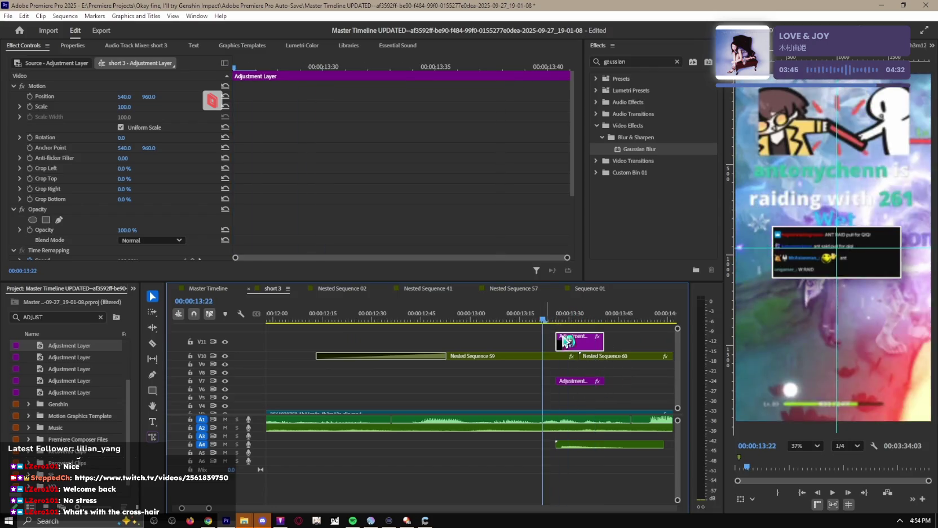
pyautogui.moveTo(475, 384); pyautogui.dragTo(314, 380)
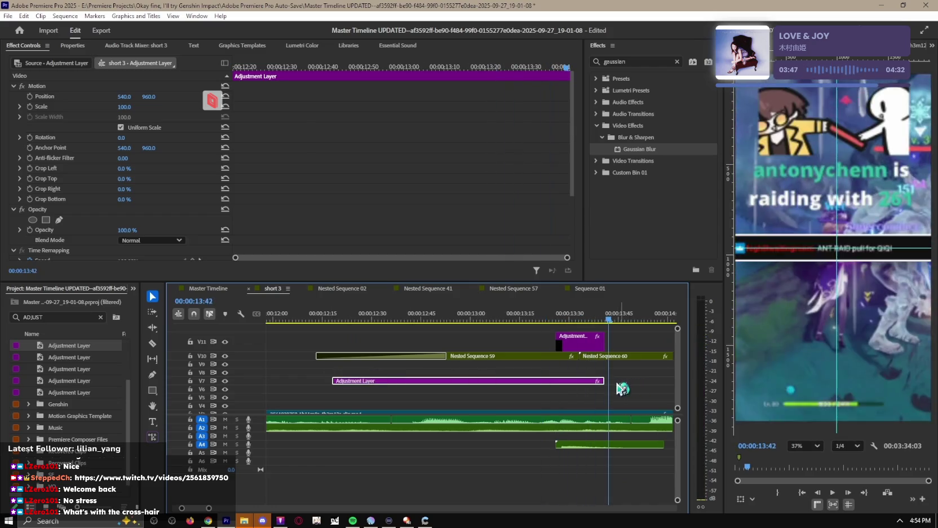
pyautogui.click(624, 387)
pyautogui.press('space')
pyautogui.press('-')
pyautogui.press('space')
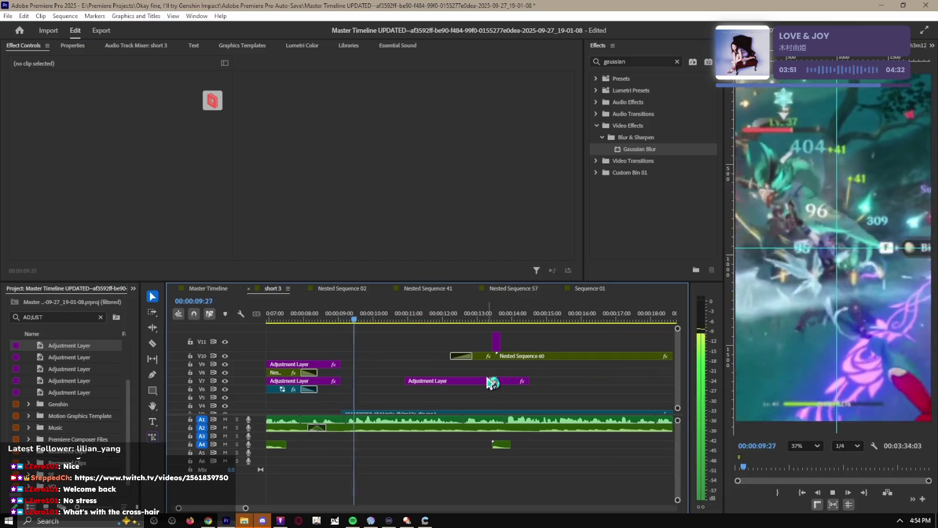
# Step: Shift the V7 adjustment layer slightly later, stopping playback at 12:49
pyautogui.click(420, 383)
pyautogui.press('=')
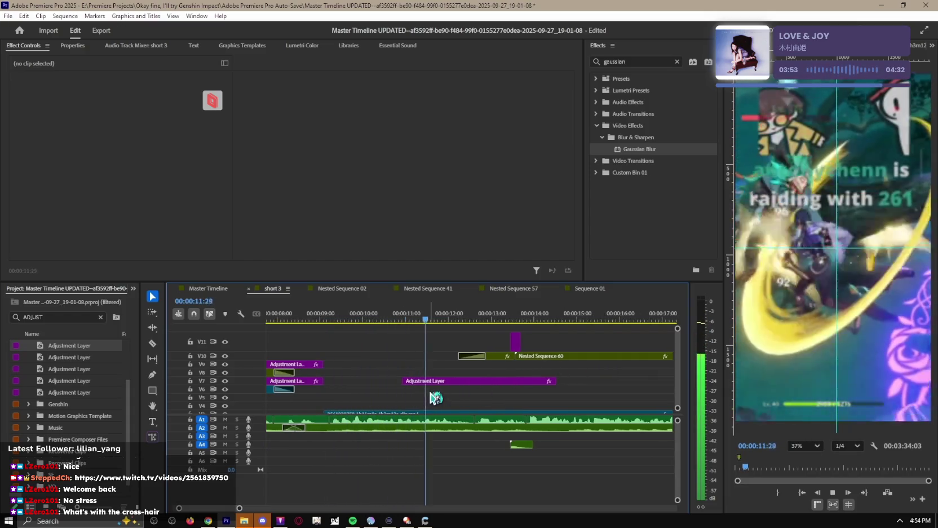
pyautogui.moveTo(458, 385); pyautogui.dragTo(482, 383)
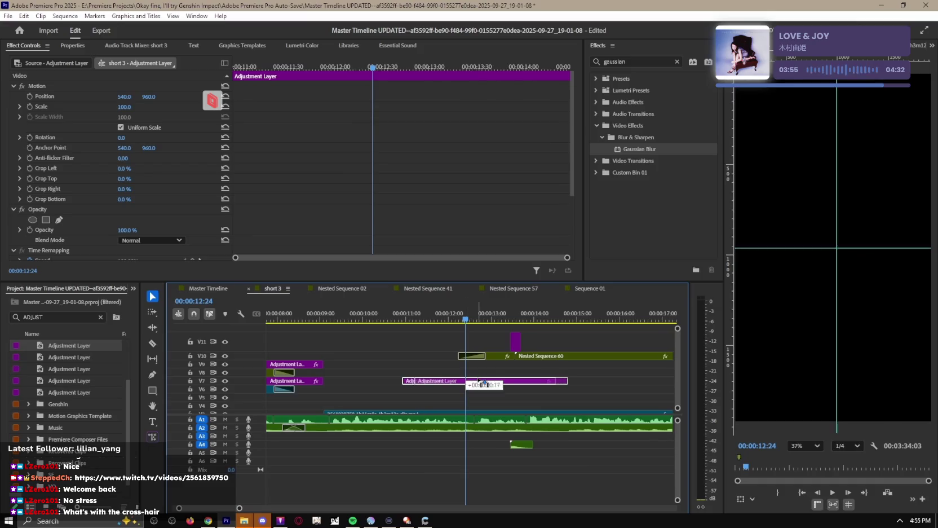
pyautogui.press('space')
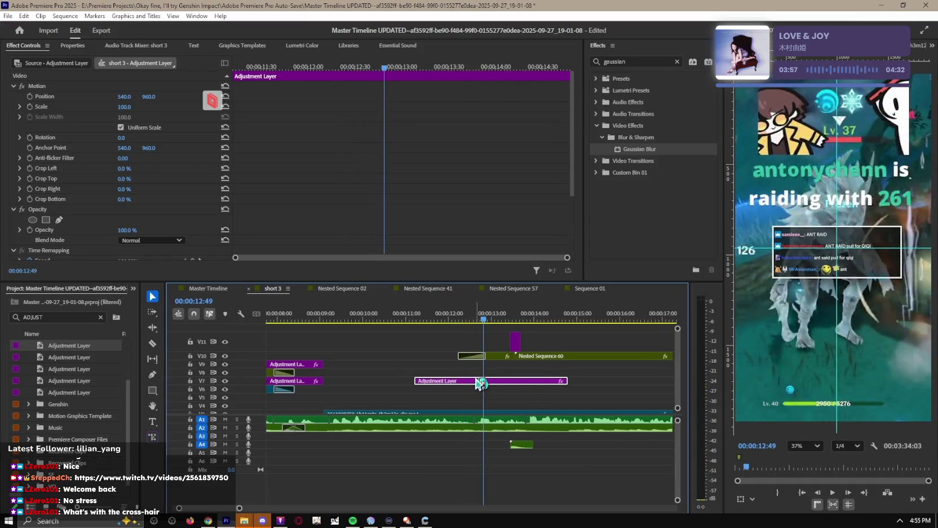
pyautogui.scroll(-2, 385, 383)
pyautogui.scroll(-3, 205, 197)
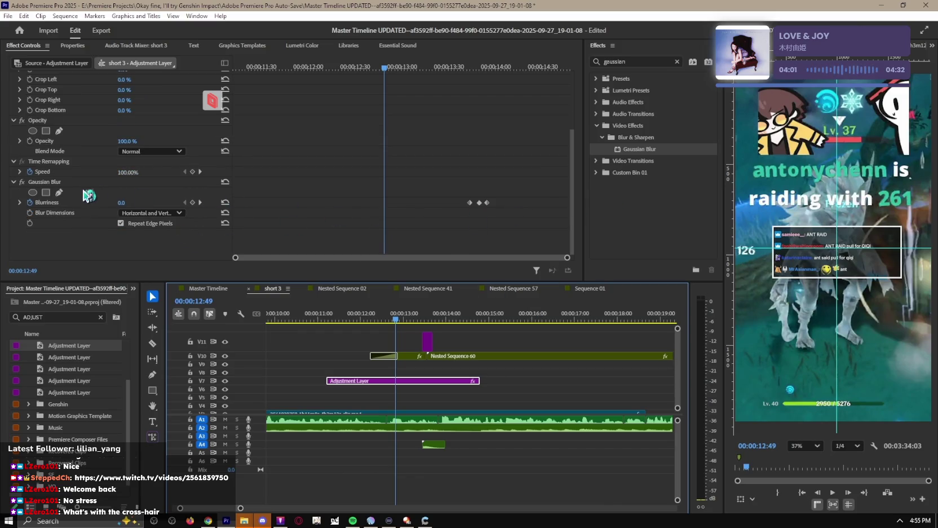
# Step: Raise the Gaussian Blur Blurriness from 0 to 36 at about 13:20 and check the ramp
pyautogui.click(638, 151)
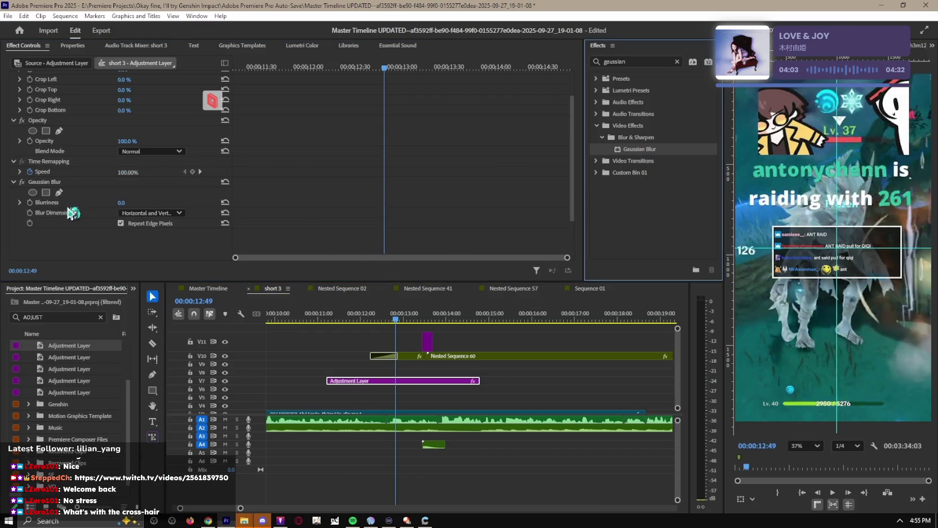
pyautogui.click(38, 202)
pyautogui.scroll(2, 37, 205)
pyautogui.moveTo(406, 67); pyautogui.dragTo(433, 67)
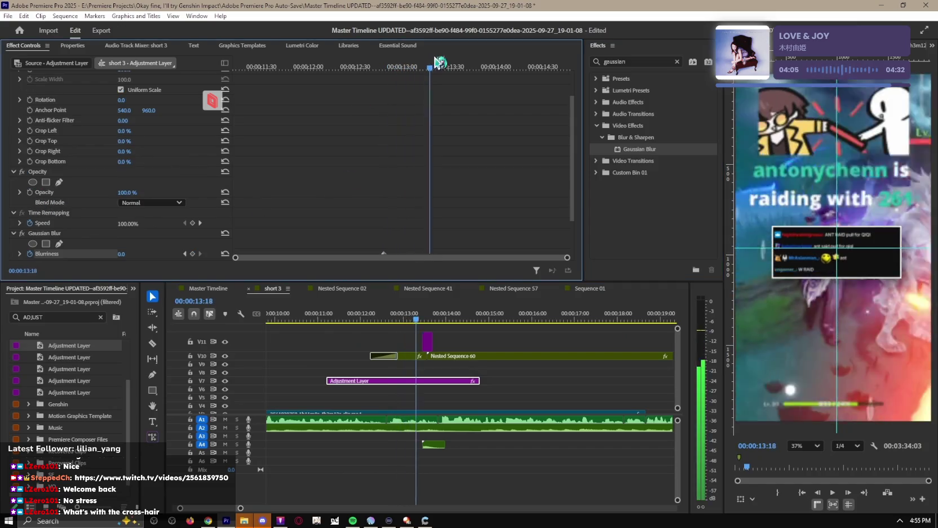
pyautogui.moveTo(120, 254); pyautogui.dragTo(141, 254)
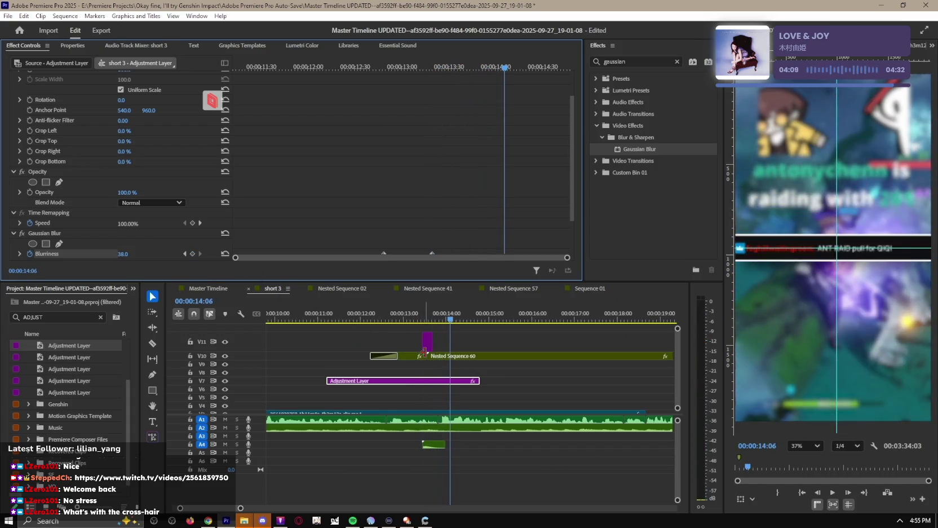
pyautogui.press('space')
pyautogui.click(474, 369)
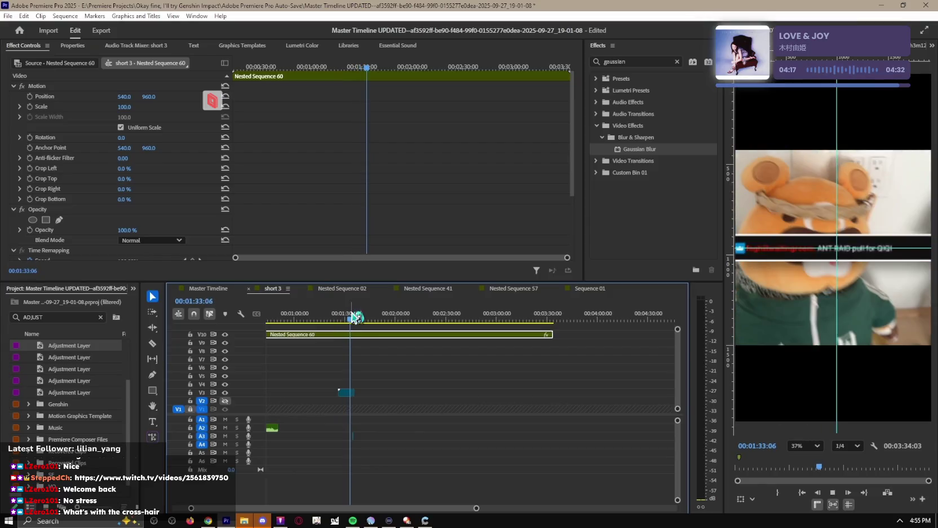
# Step: Play the IMG_3033.MOV clip from 1:33 in short 3, then switch to the Master Timeline
pyautogui.scroll(3, 391, 377)
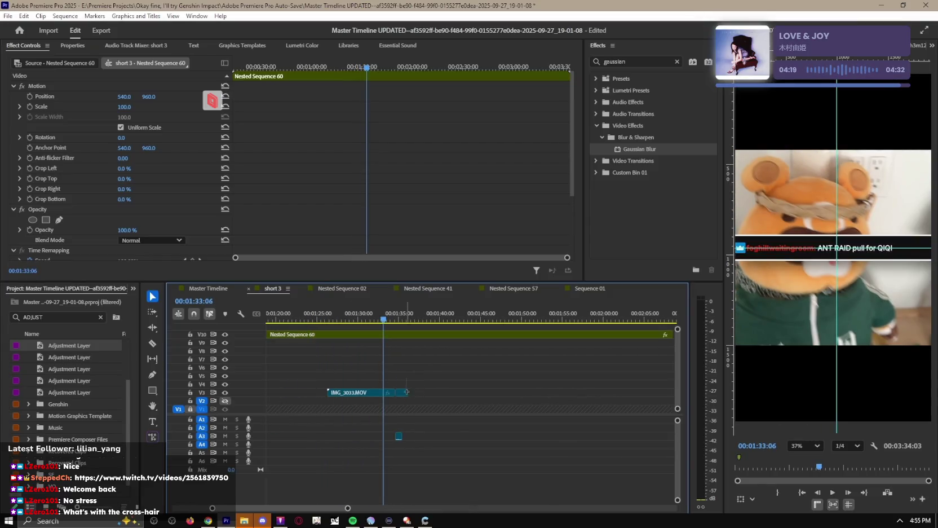
pyautogui.press('space')
pyautogui.press('-')
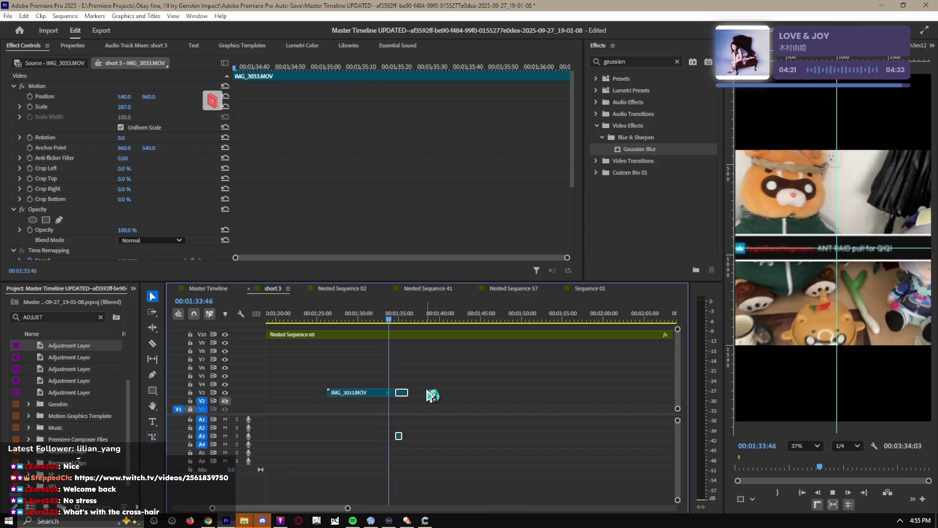
pyautogui.press('=')
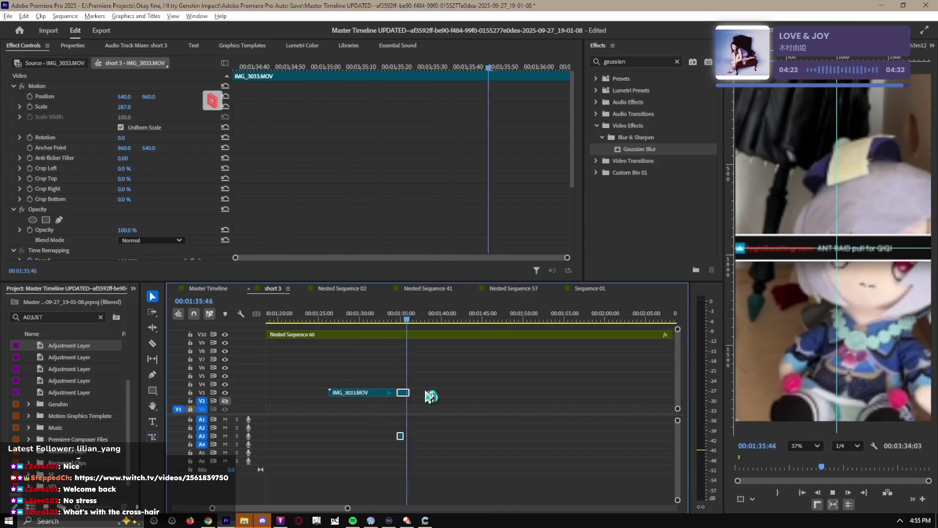
pyautogui.click(218, 288)
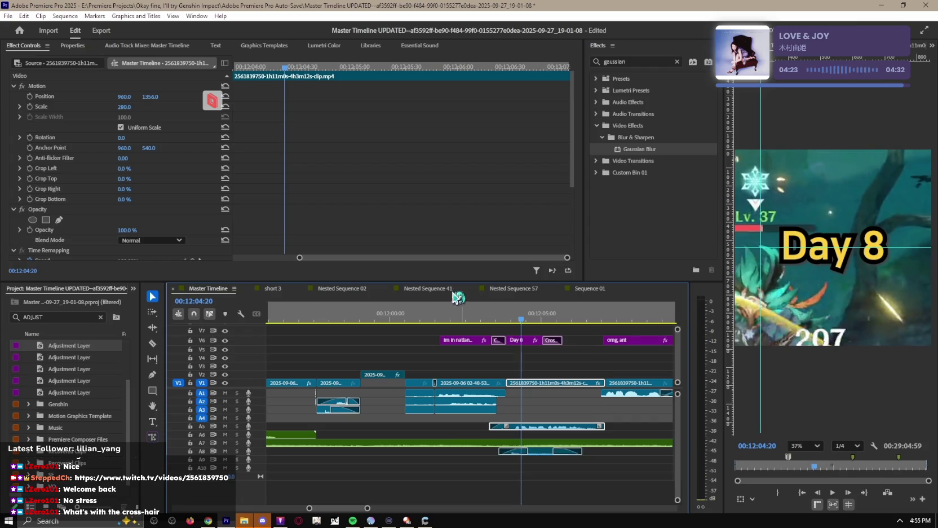
# Step: Play through the Master Timeline's Day 8 section zoomed out, then return to short 3 via Nested Sequence 02
pyautogui.click(440, 289)
pyautogui.click(223, 289)
pyautogui.press('-')
pyautogui.press('-')
pyautogui.press('-')
pyautogui.press('-')
pyautogui.press('-')
pyautogui.press('-')
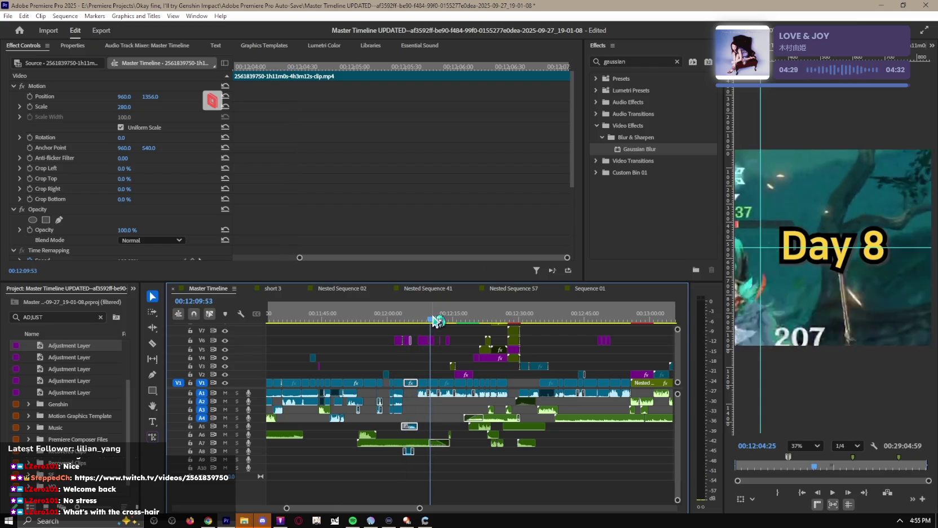
pyautogui.press('space')
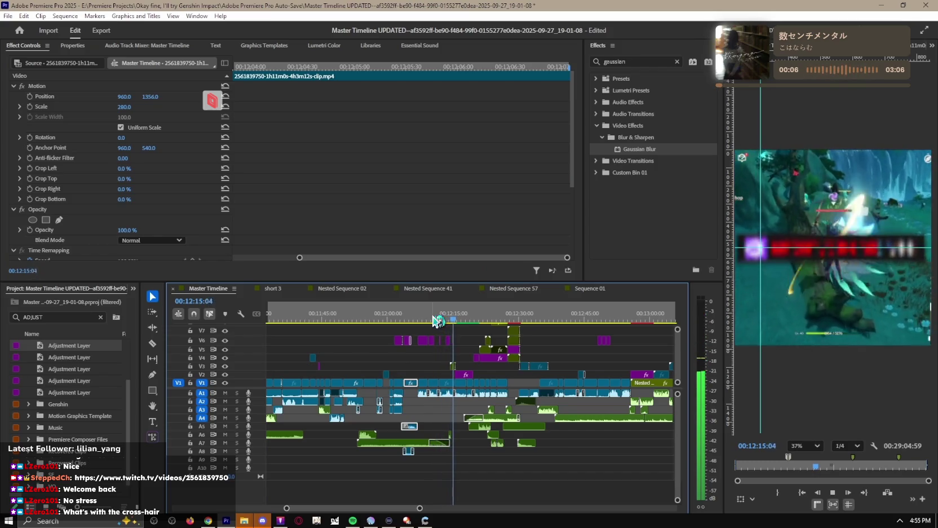
pyautogui.press('space')
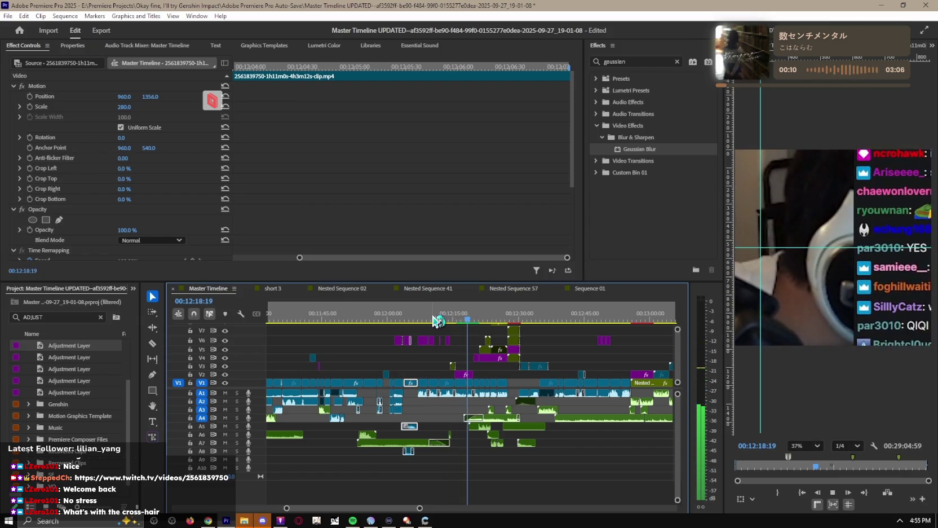
pyautogui.click(342, 288)
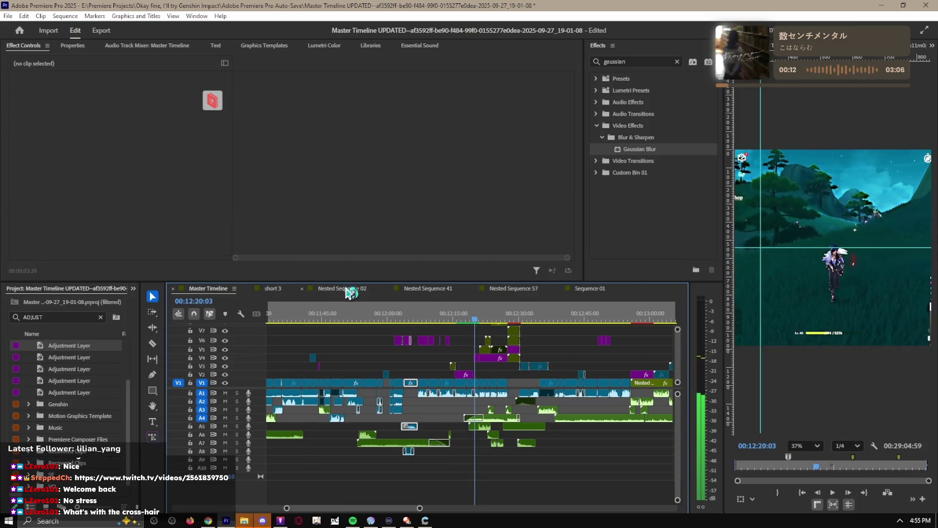
pyautogui.click(274, 288)
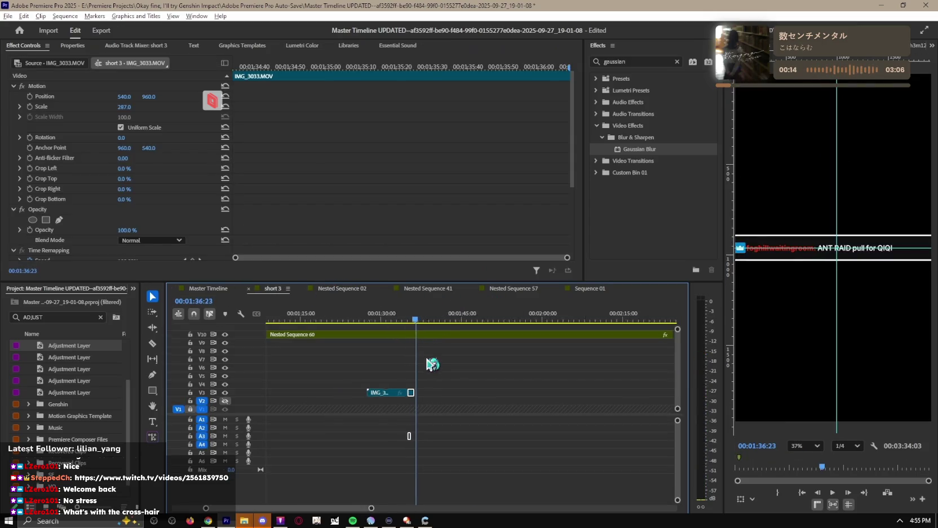
# Step: Play short 3's opening and the 10–14 second raid section, stopping at 14:11
pyautogui.press('=')
pyautogui.press('=')
pyautogui.press('space')
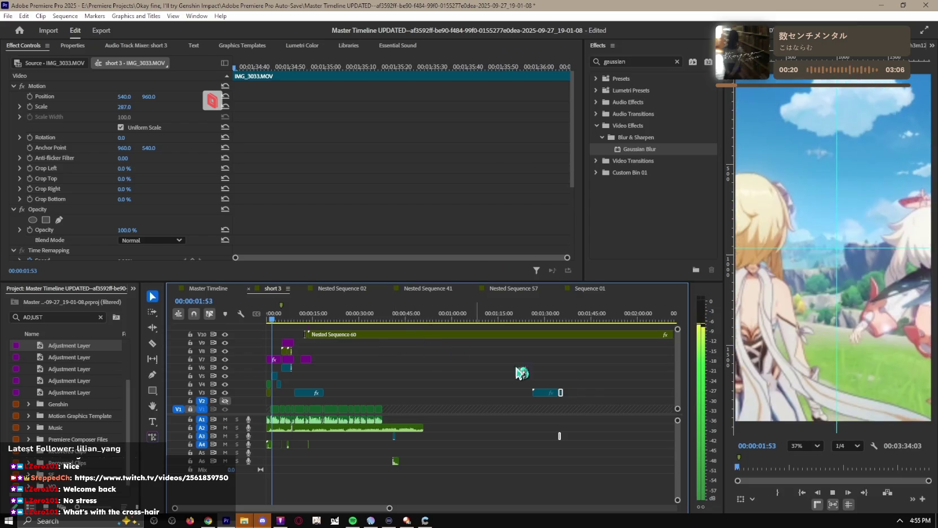
pyautogui.press('=')
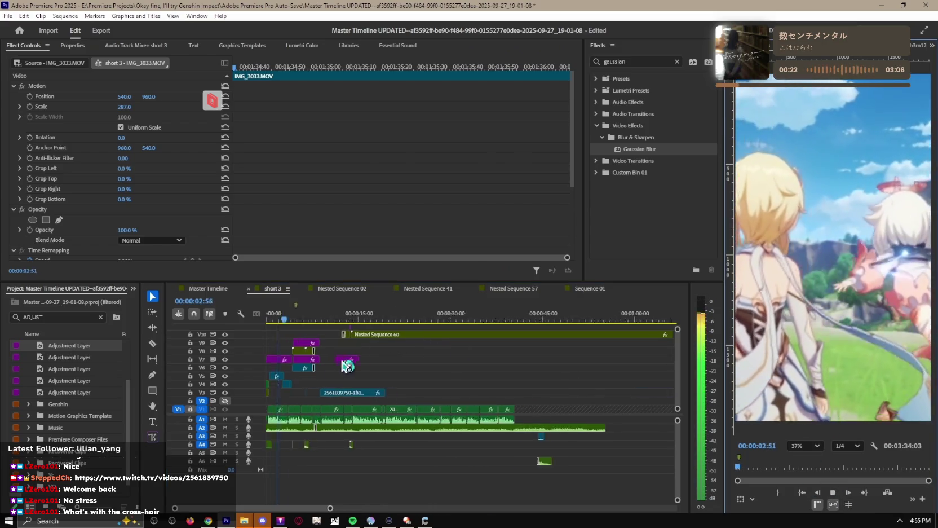
pyautogui.press('=')
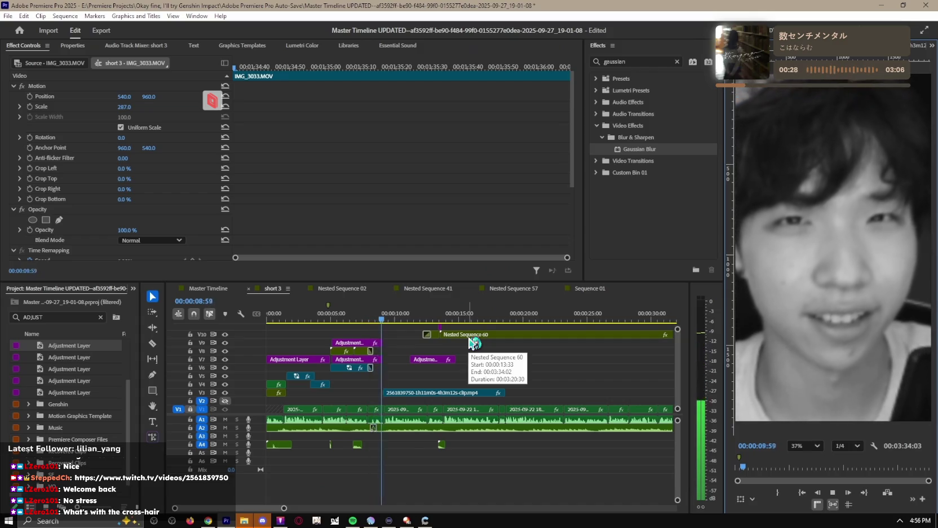
pyautogui.press('=')
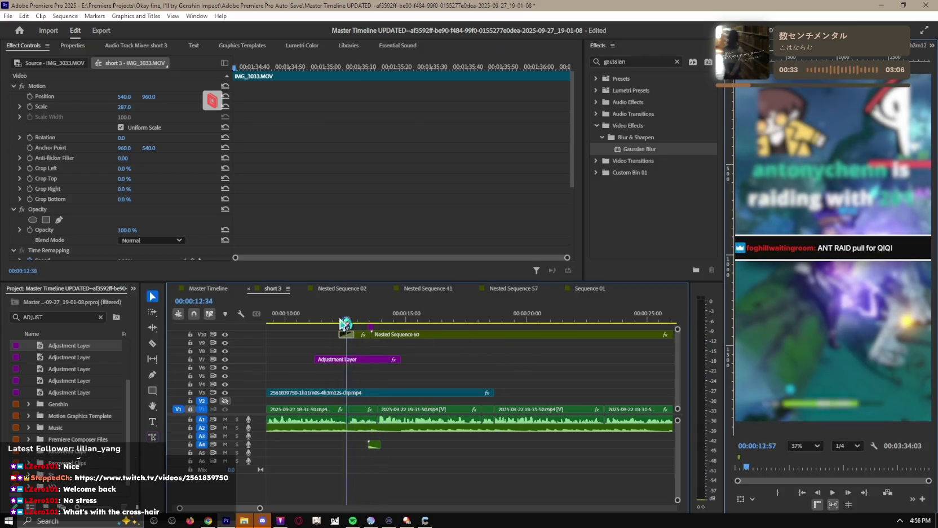
pyautogui.click(293, 321)
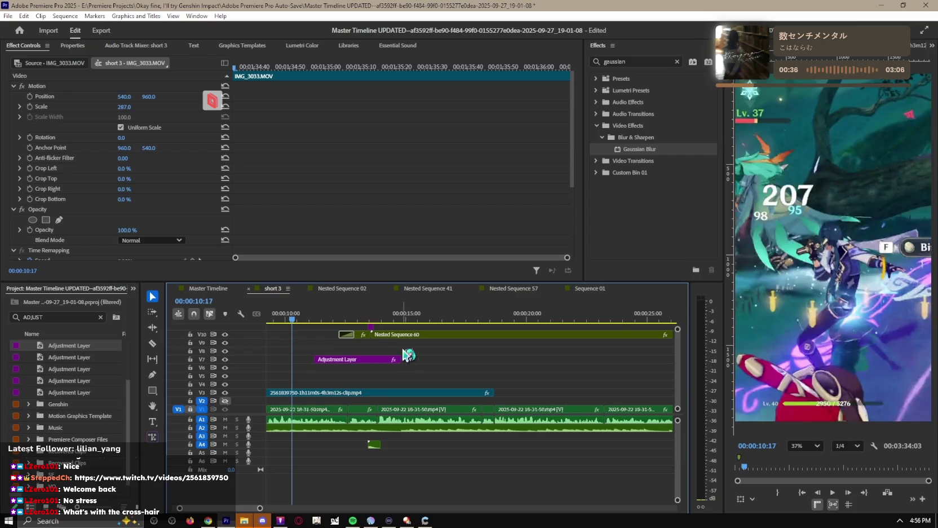
pyautogui.press('space')
pyautogui.press('=')
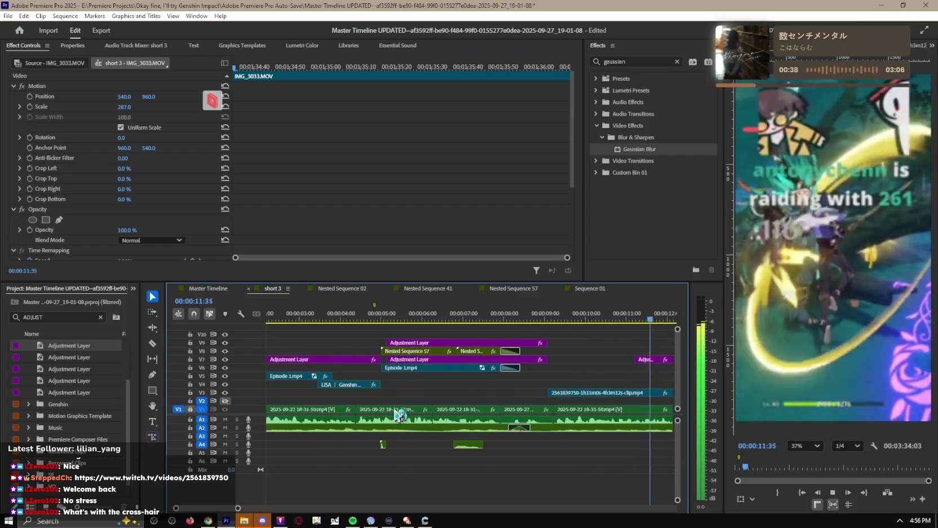
pyautogui.press('-')
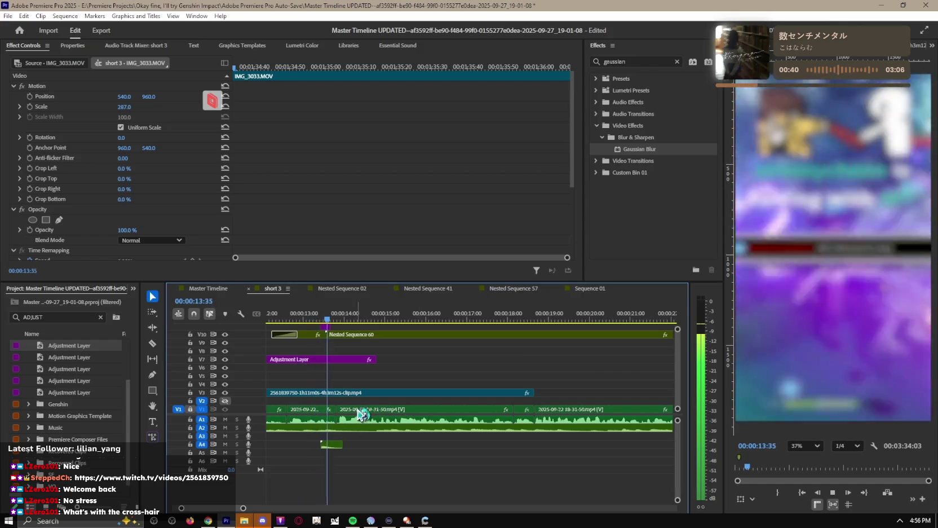
pyautogui.press('space')
# Step: Select the V1 and A1 gameplay clips, then switch to the Master Timeline and deselect
pyautogui.moveTo(551, 402); pyautogui.dragTo(369, 415)
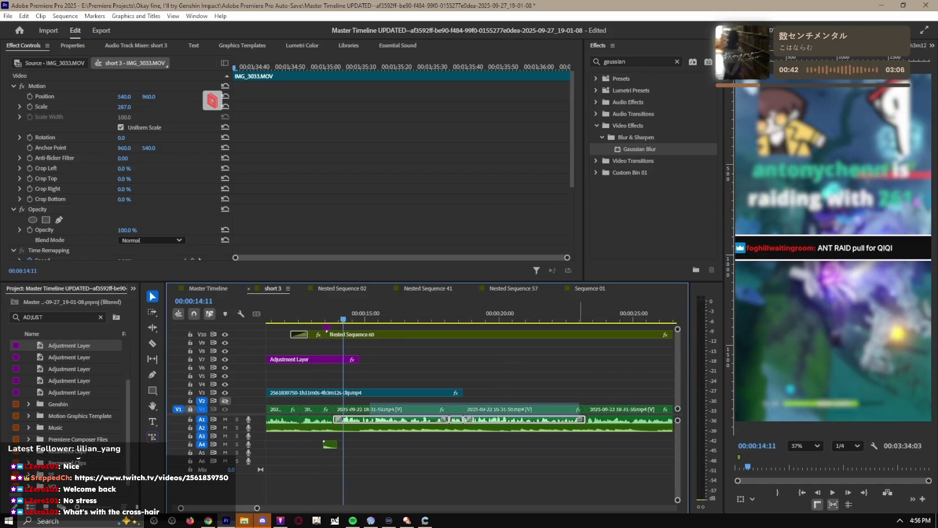
pyautogui.hotkey('ctrl', 'shift', 'a')
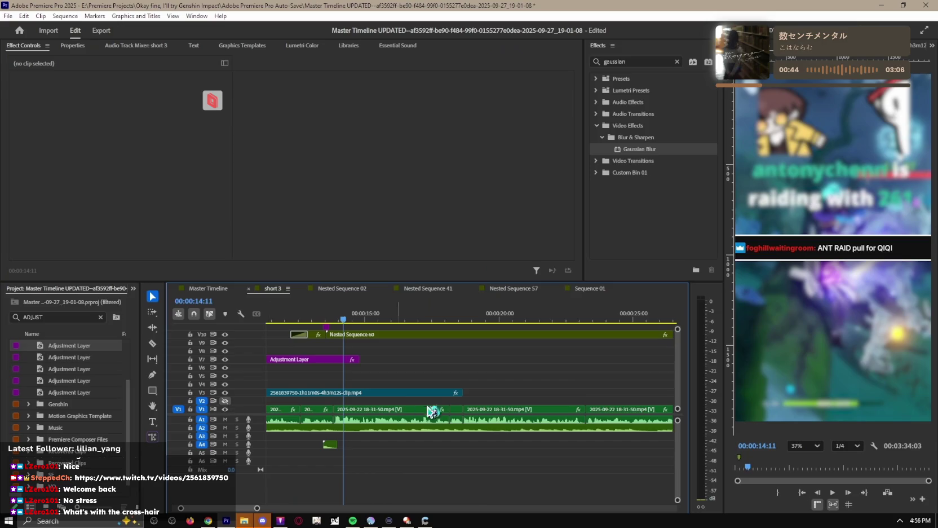
pyautogui.moveTo(480, 405); pyautogui.dragTo(527, 418)
pyautogui.press('-')
pyautogui.press('-')
pyautogui.press('-')
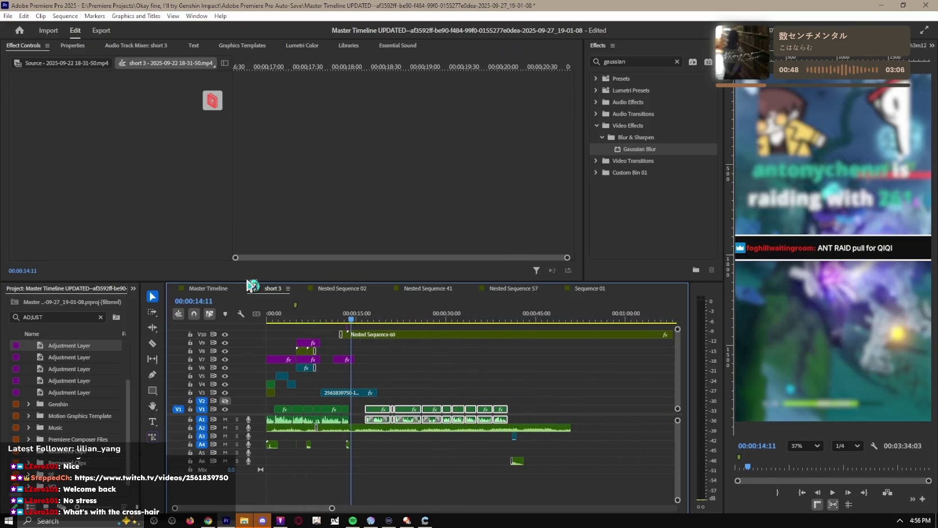
pyautogui.click(204, 289)
pyautogui.hotkey('ctrl', 'shift', 'a')
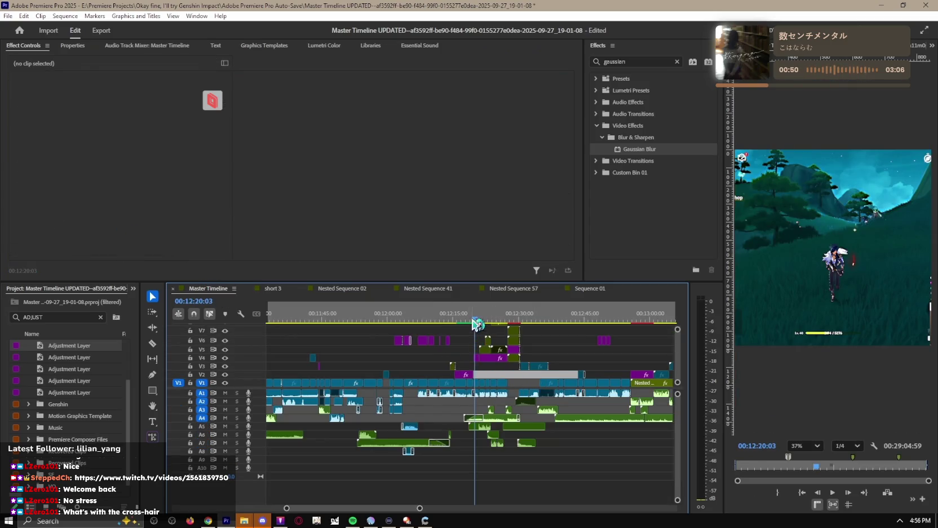
# Step: Replay the Master Timeline gameplay around 12:12–12:15, select the V1 clip, then return to short 3
pyautogui.moveTo(478, 325); pyautogui.dragTo(457, 322)
pyautogui.press('space')
pyautogui.press('=')
pyautogui.press('=')
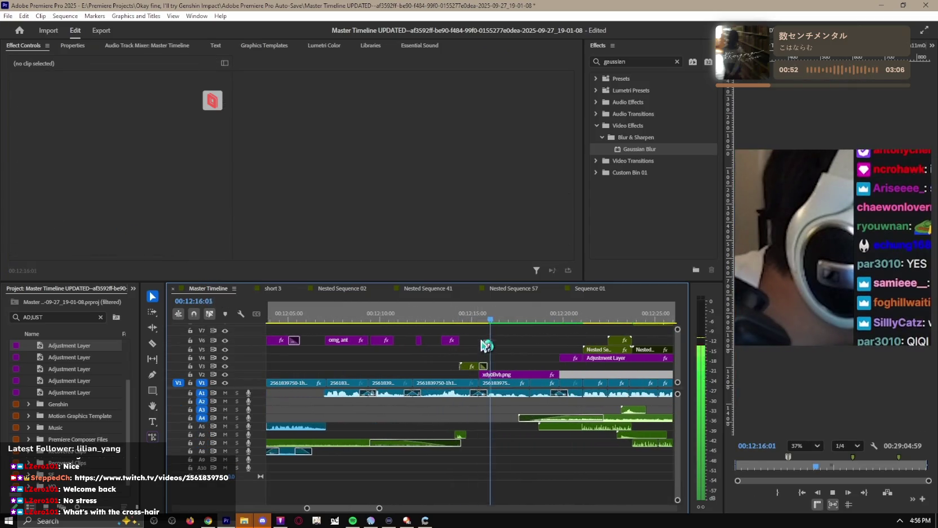
pyautogui.press('Up')
pyautogui.click(453, 395)
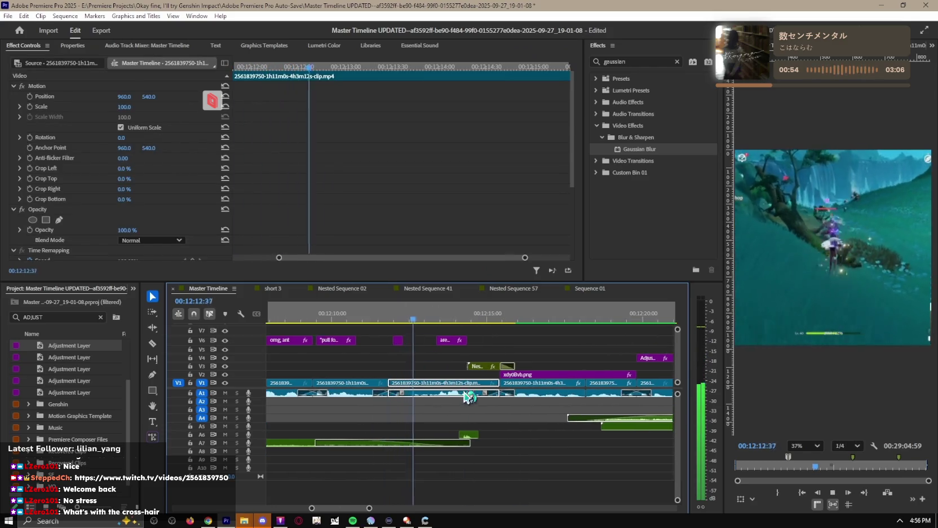
pyautogui.press('=')
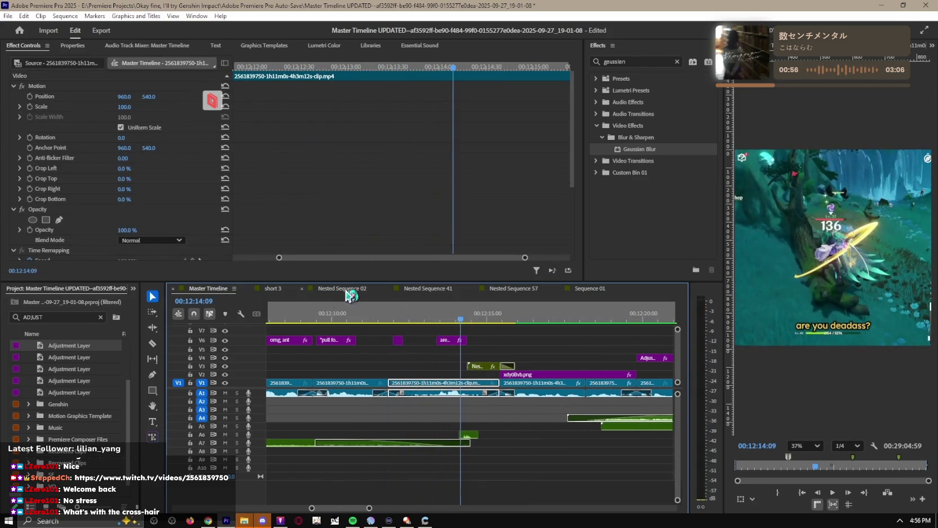
pyautogui.click(348, 290)
pyautogui.click(282, 293)
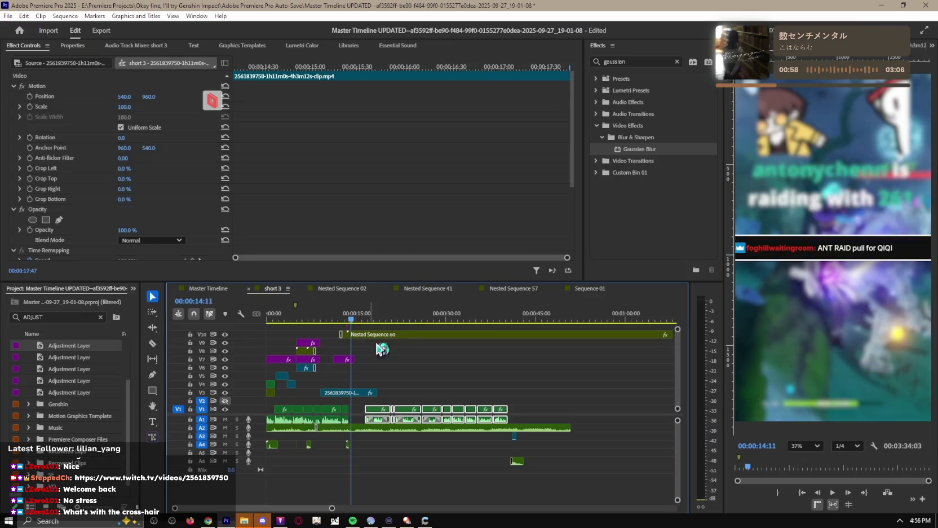
# Step: Move the selected clip to about 45 seconds and shift the V1/A1 clips slightly later
pyautogui.press('-')
pyautogui.moveTo(370, 420)
pyautogui.mouseDown()
pyautogui.moveTo(584, 422)
pyautogui.moveTo(568, 393)
pyautogui.moveTo(560, 409)
pyautogui.mouseUp()
pyautogui.moveTo(601, 361)
pyautogui.mouseDown()
pyautogui.moveTo(565, 411)
pyautogui.moveTo(372, 386)
pyautogui.mouseUp()
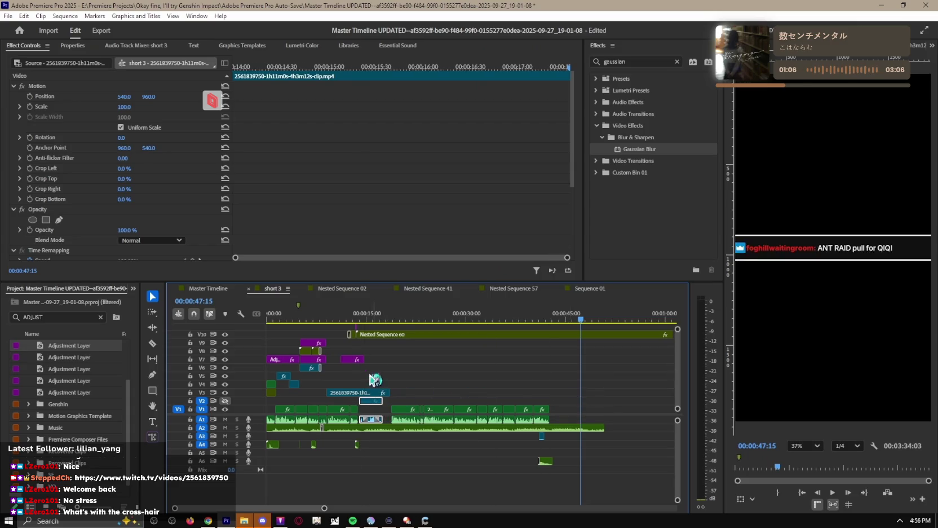
pyautogui.press('space')
pyautogui.scroll(2, 415, 371)
pyautogui.scroll(2, 440, 395)
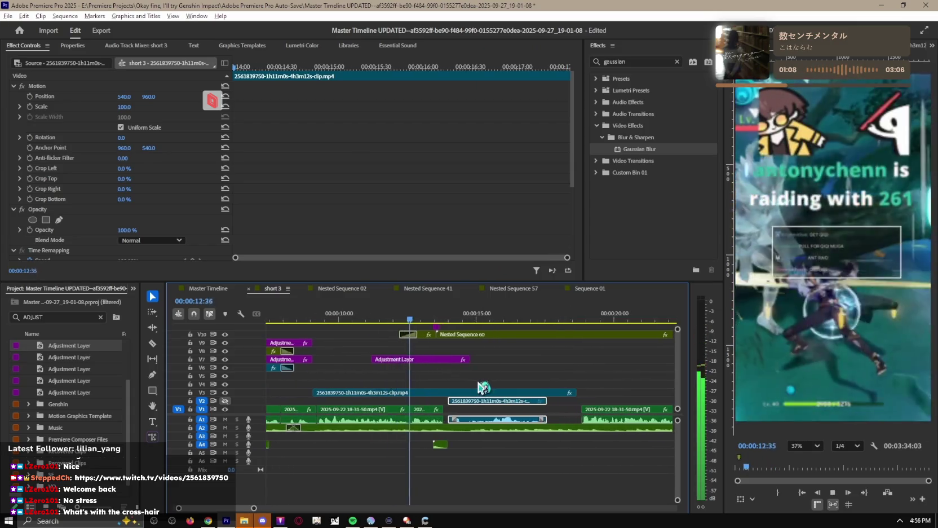
pyautogui.scroll(2, 472, 416)
# Step: Drop the gameplay clip from V2 onto a new top track V12 and scale it to 185
pyautogui.moveTo(472, 416); pyautogui.dragTo(468, 407)
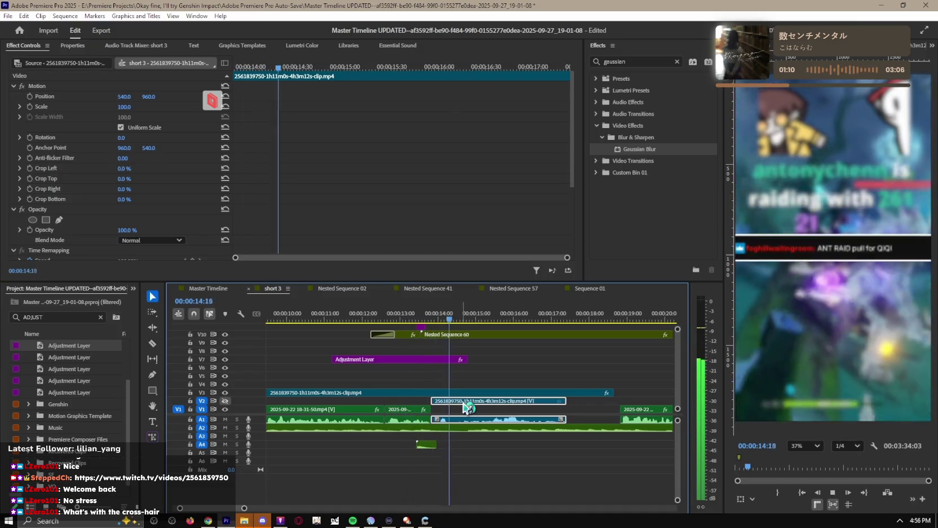
pyautogui.moveTo(482, 400)
pyautogui.mouseDown()
pyautogui.moveTo(480, 325)
pyautogui.moveTo(505, 342)
pyautogui.mouseUp()
pyautogui.press('-')
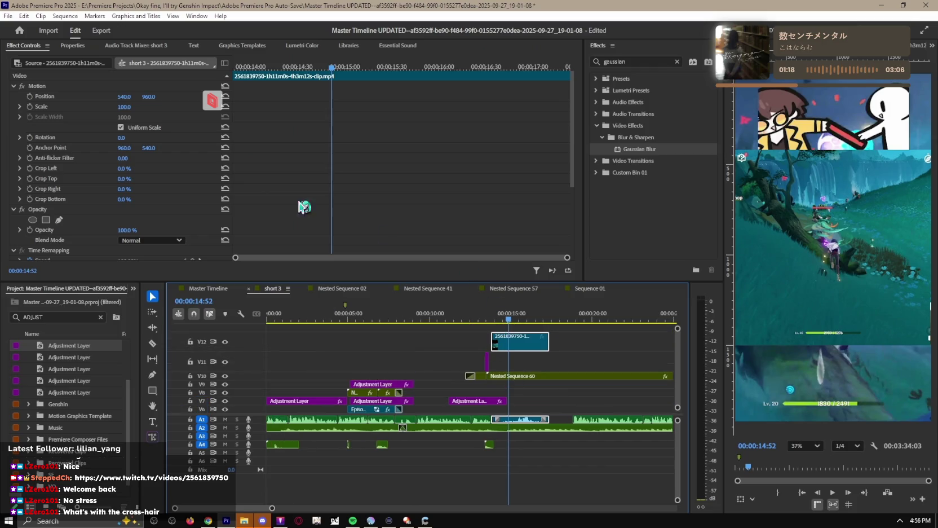
pyautogui.moveTo(134, 111)
pyautogui.mouseDown()
pyautogui.moveTo(174, 111)
pyautogui.moveTo(139, 107)
pyautogui.mouseUp()
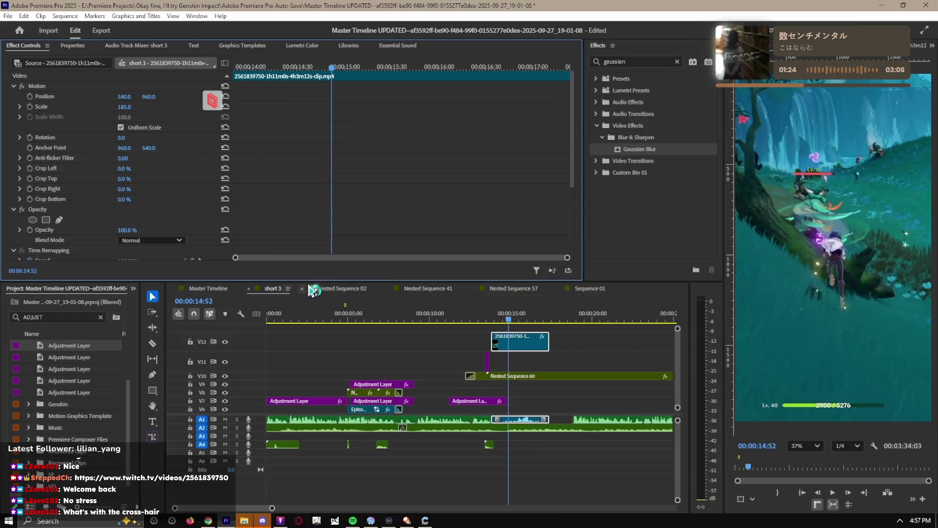
pyautogui.click(32, 319)
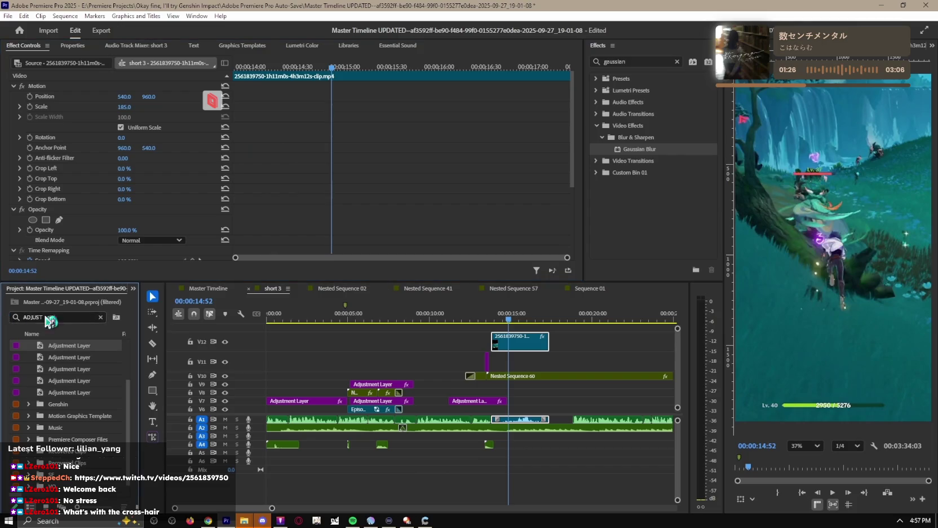
# Step: Open the Short Master sequence from a 'short master' project search and go to its facecam section
pyautogui.write('short master')
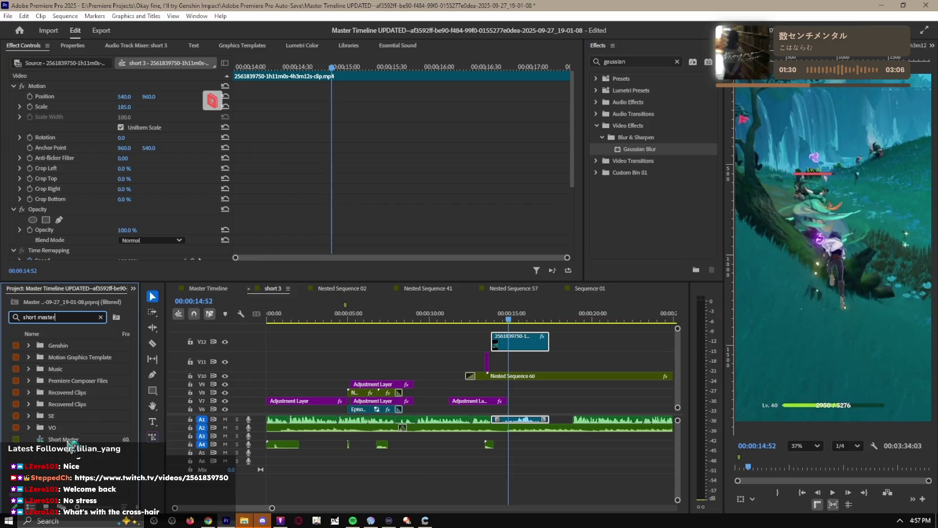
pyautogui.doubleClick(63, 440)
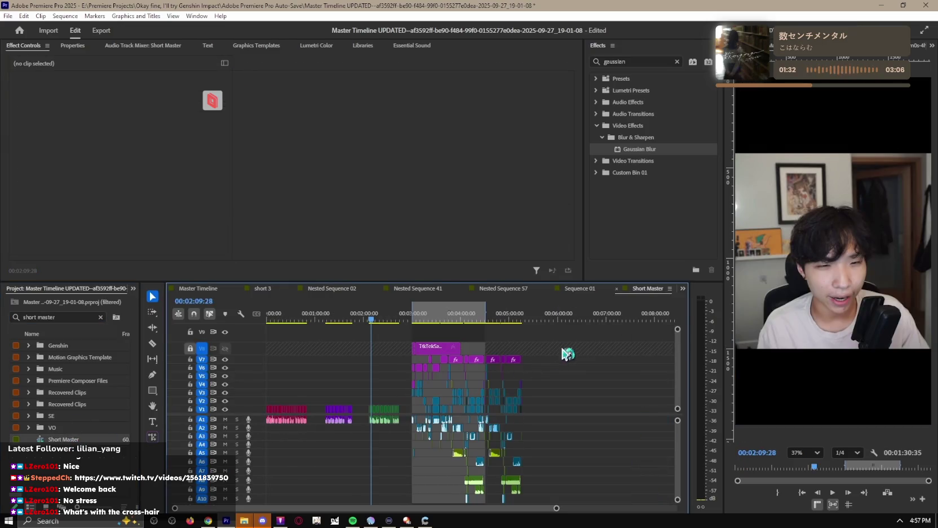
pyautogui.moveTo(435, 320); pyautogui.dragTo(449, 319)
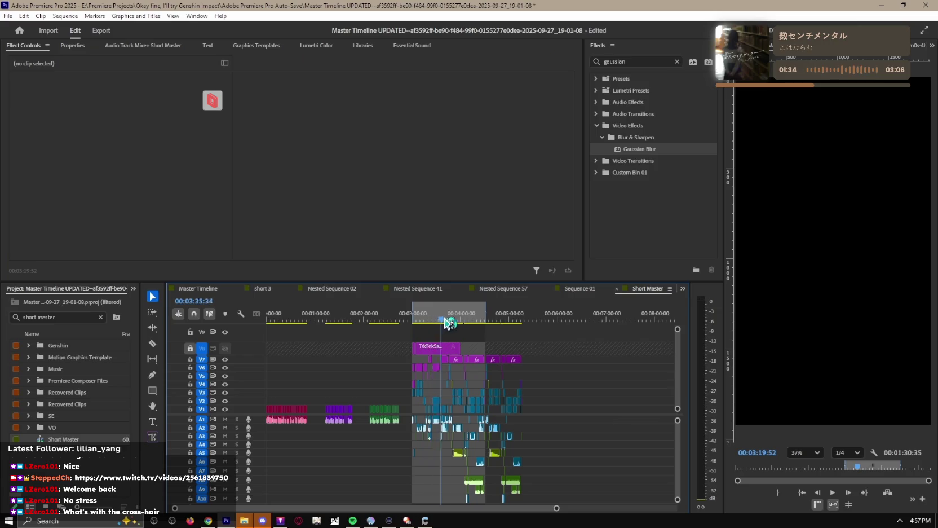
pyautogui.scroll(3, 448, 323)
pyautogui.scroll(3, 465, 357)
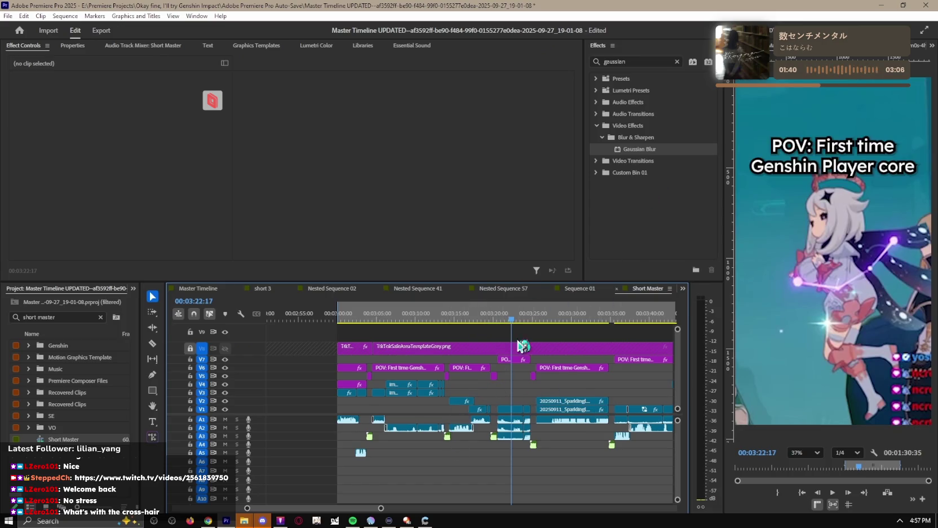
pyautogui.click(510, 320)
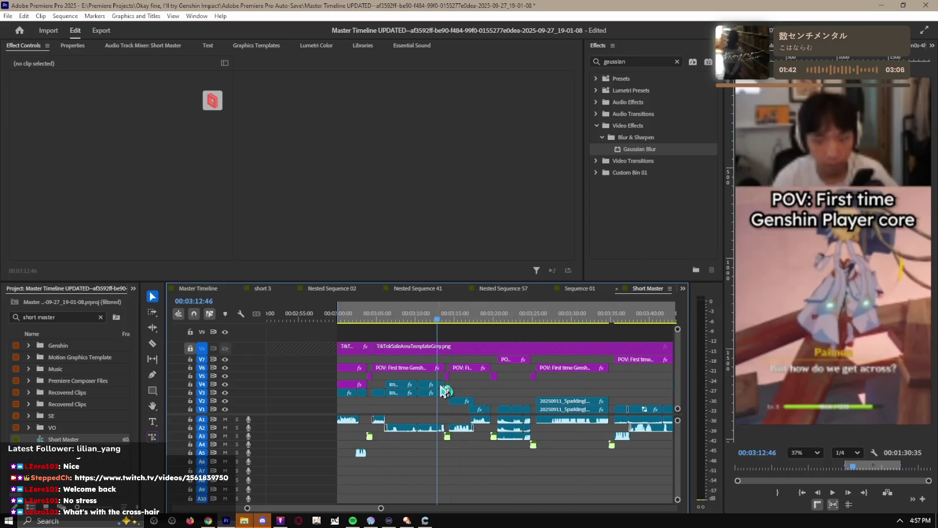
# Step: Inspect the facecam clip's crop and Motion settings, toggling V4, then return to short 3
pyautogui.click(431, 387)
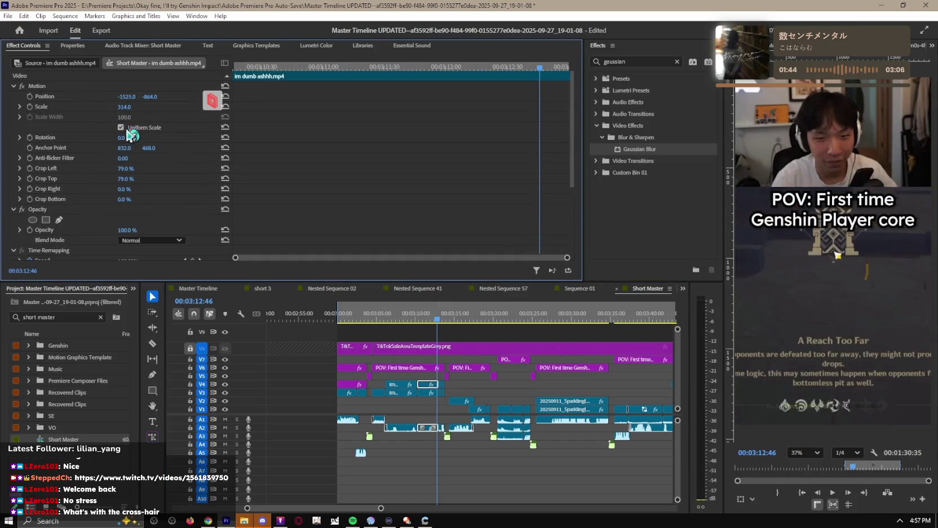
pyautogui.click(225, 384)
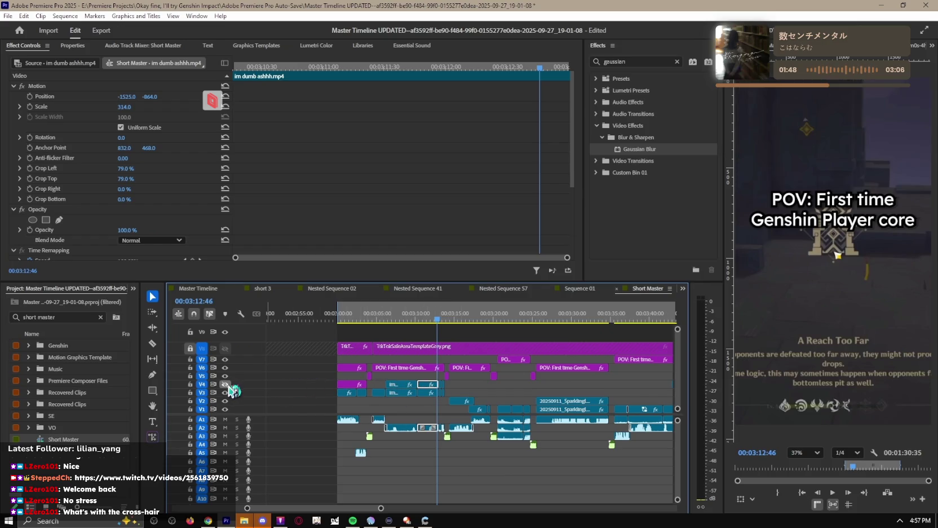
pyautogui.click(225, 384)
pyautogui.click(54, 88)
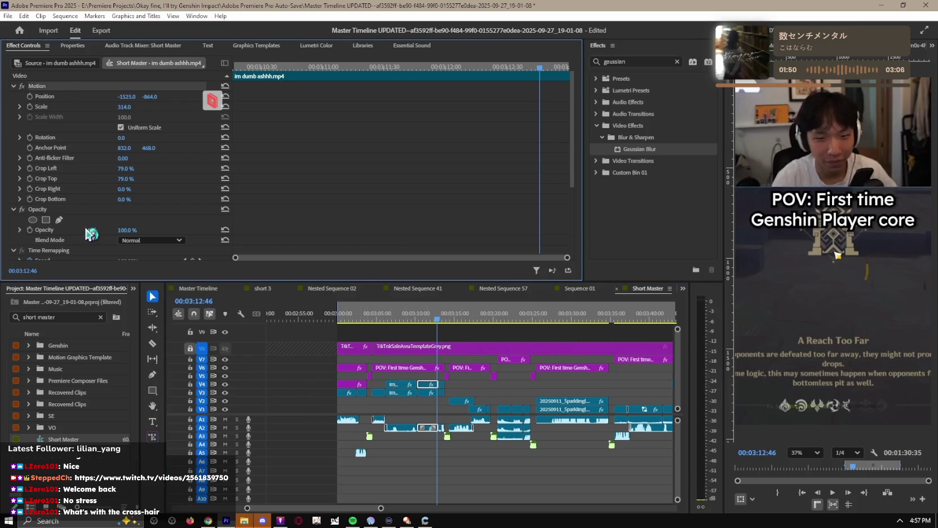
pyautogui.scroll(-5, 101, 231)
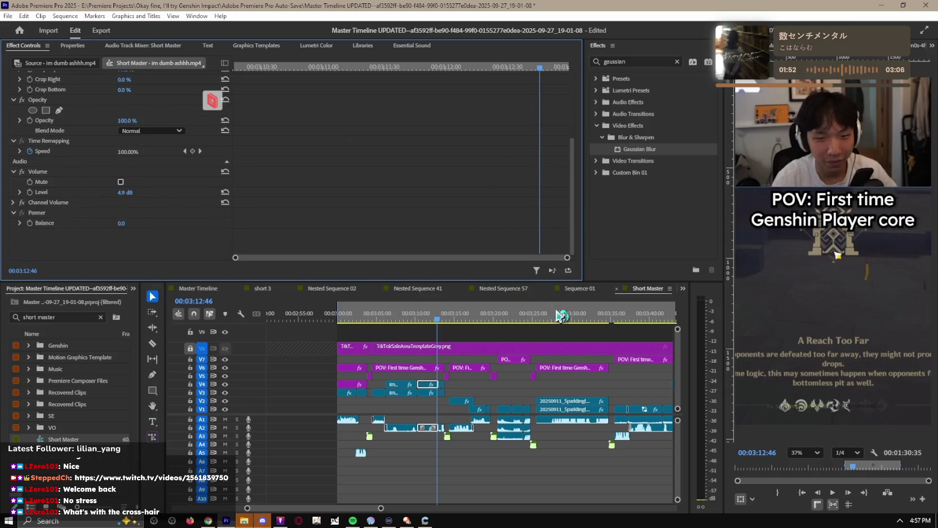
pyautogui.click(263, 288)
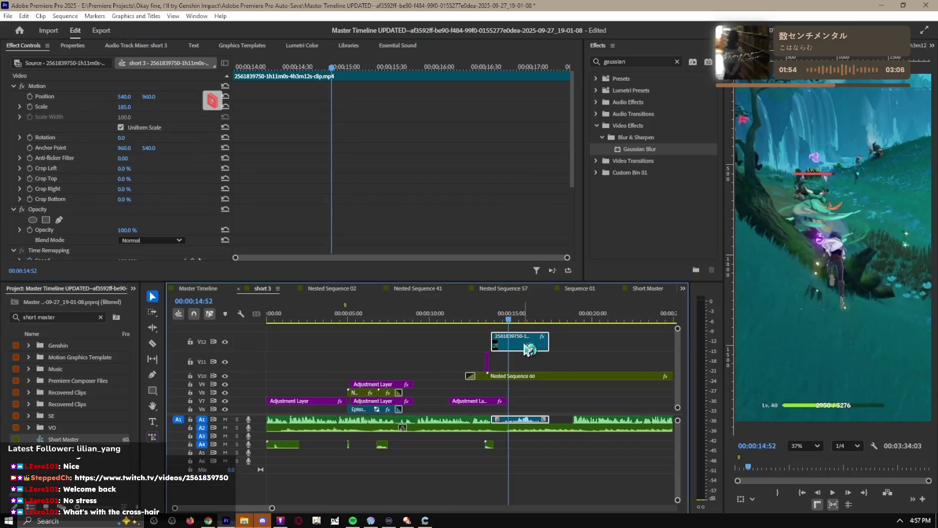
# Step: Duplicate the gameplay clip onto V12 and adjust its crop into a facecam
pyautogui.moveTo(522, 361); pyautogui.dragTo(524, 342)
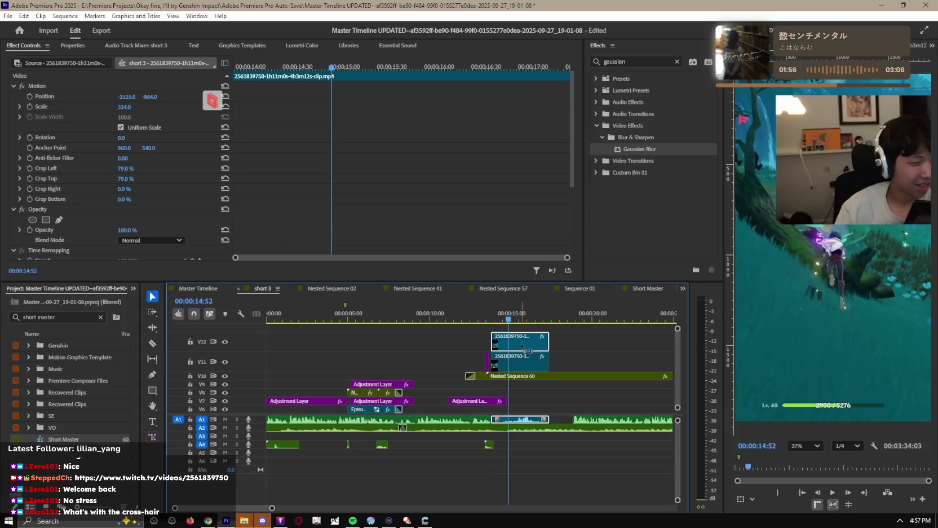
pyautogui.moveTo(139, 97)
pyautogui.mouseDown()
pyautogui.moveTo(124, 97)
pyautogui.moveTo(135, 97)
pyautogui.mouseUp()
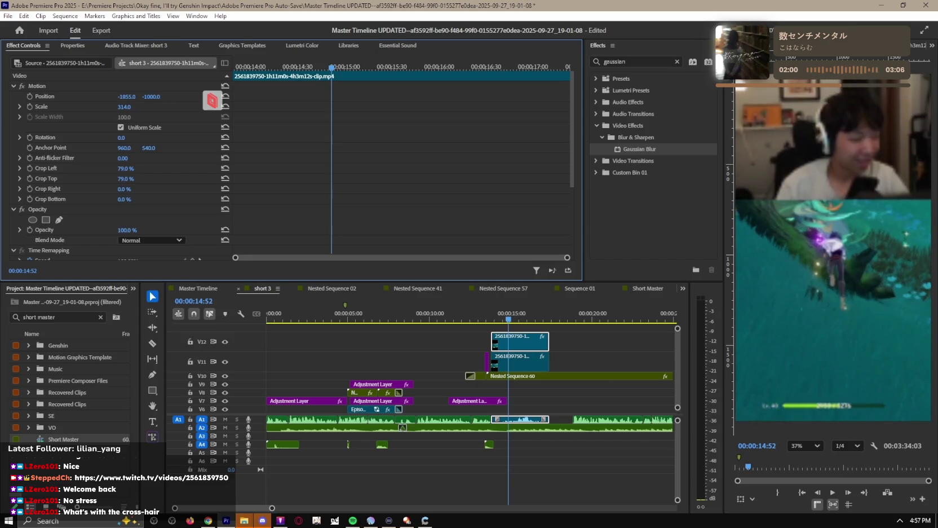
pyautogui.moveTo(212, 101); pyautogui.dragTo(213, 149)
# Step: Rescale the V11 gameplay clip, raise it below the facecam, and play the stacked layout
pyautogui.click(520, 365)
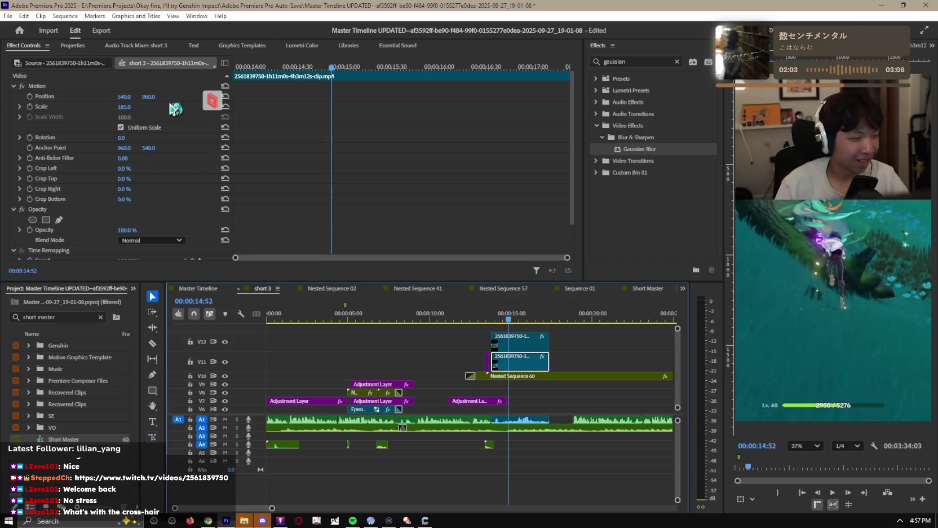
pyautogui.click(124, 106)
pyautogui.write('100')
pyautogui.press('Return')
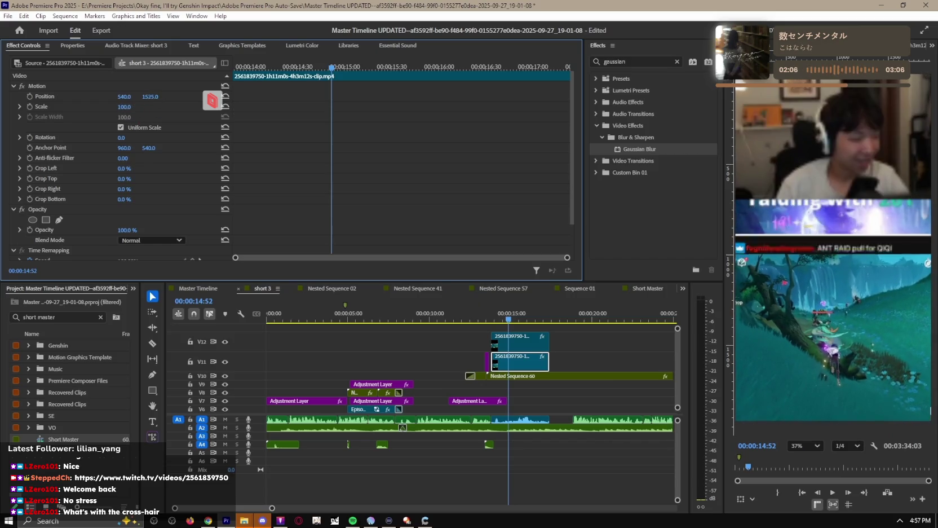
pyautogui.moveTo(150, 97)
pyautogui.mouseDown()
pyautogui.moveTo(130, 109)
pyautogui.moveTo(144, 107)
pyautogui.mouseUp()
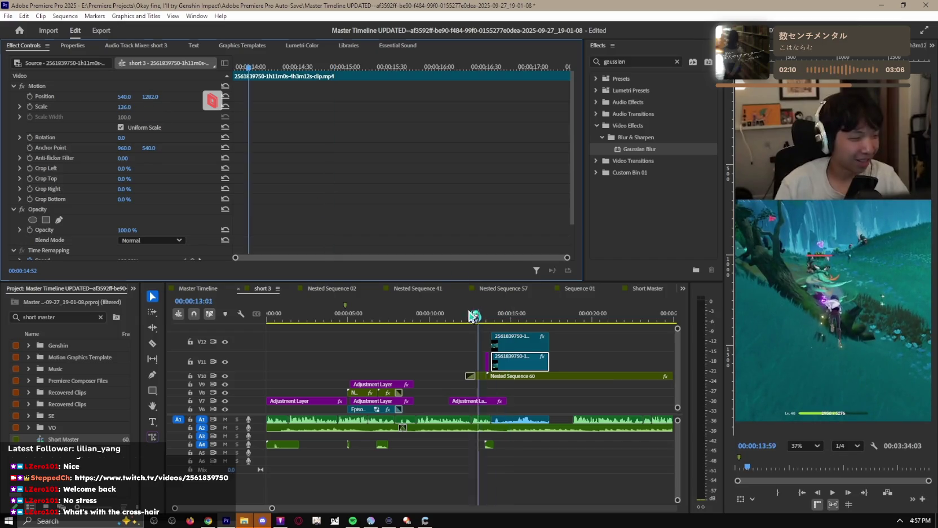
pyautogui.click(480, 315)
pyautogui.press('space')
pyautogui.press('=')
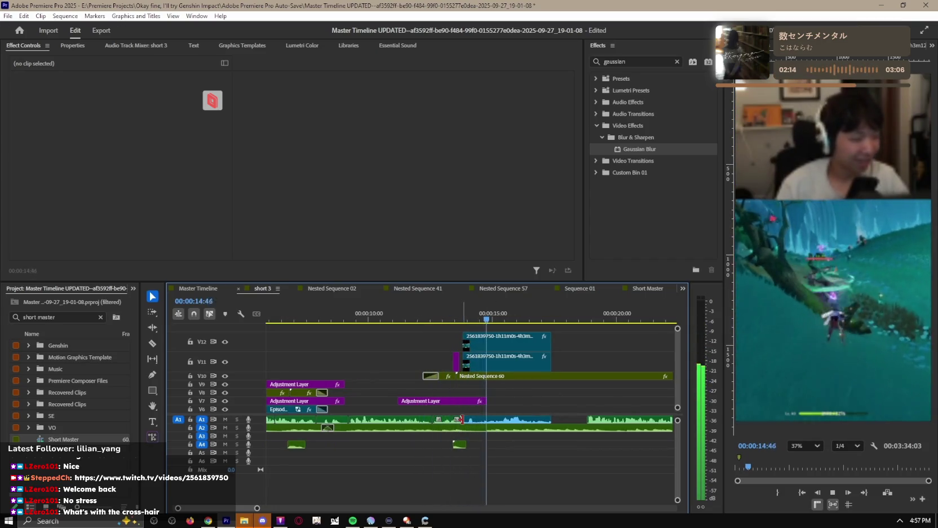
# Step: Cut the V12/V11 clips at 15:11 and delete the portions before the cut
pyautogui.rightClick(422, 421)
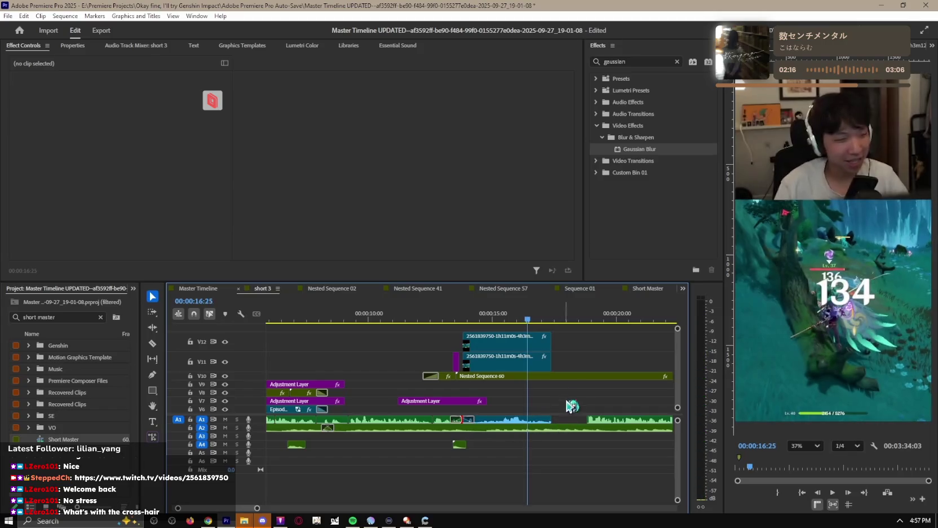
pyautogui.press('Up')
pyautogui.press('space')
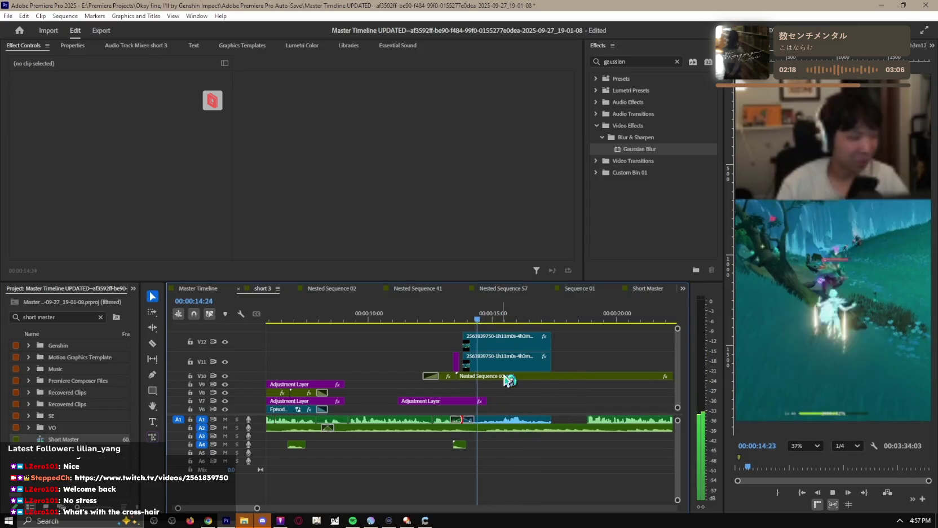
pyautogui.keyDown('alt'); pyautogui.scroll(3, 508, 384); pyautogui.keyUp('alt')
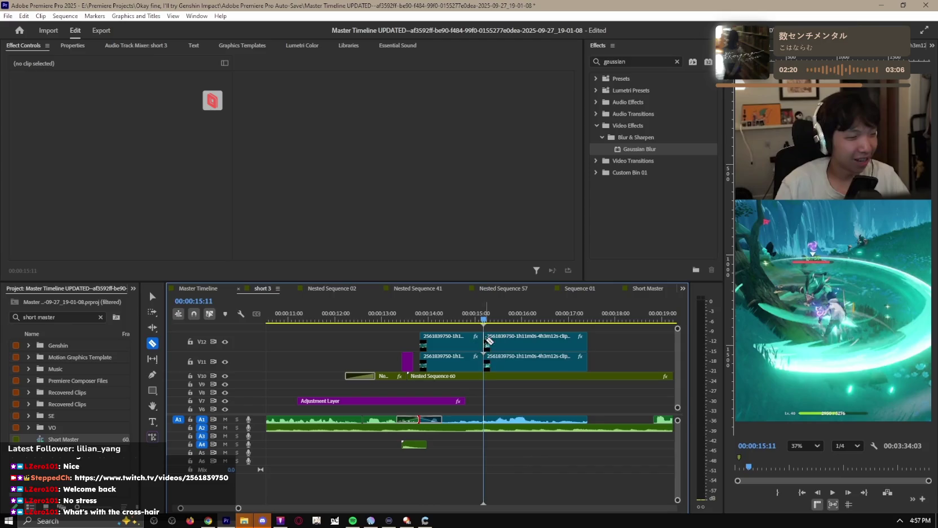
pyautogui.press('Delete')
# Step: Move the remaining facecam and gameplay clips earlier onto V11 and V10, then play back
pyautogui.moveTo(510, 342); pyautogui.dragTo(471, 420)
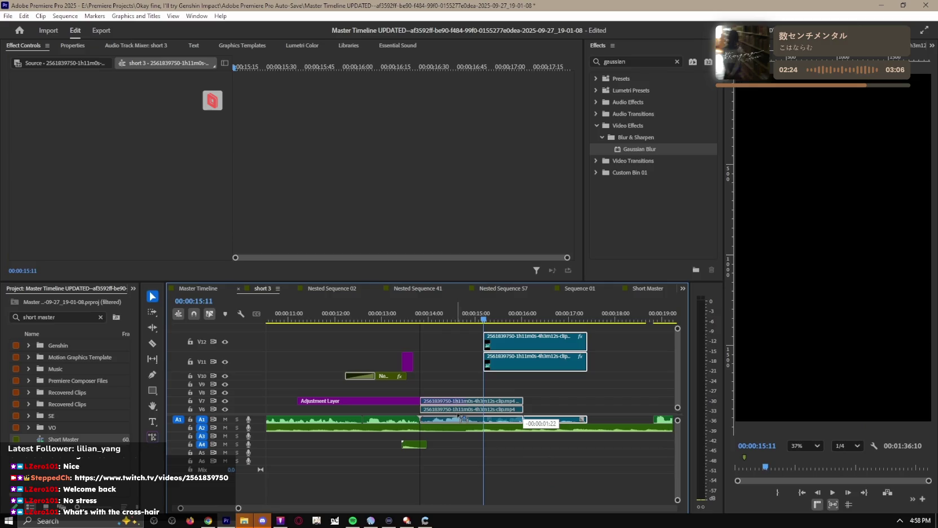
pyautogui.moveTo(461, 420); pyautogui.dragTo(451, 377)
pyautogui.press('Up')
pyautogui.press('space')
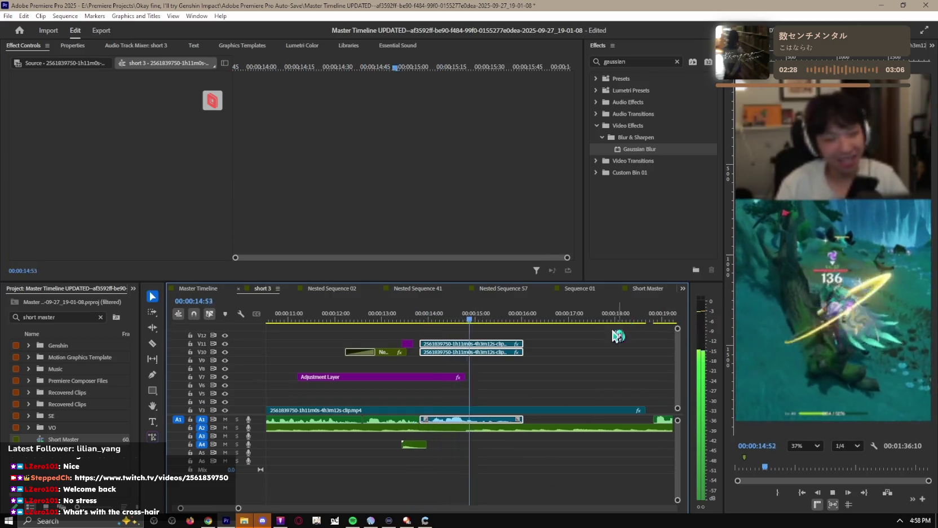
pyautogui.click(623, 331)
pyautogui.press('-')
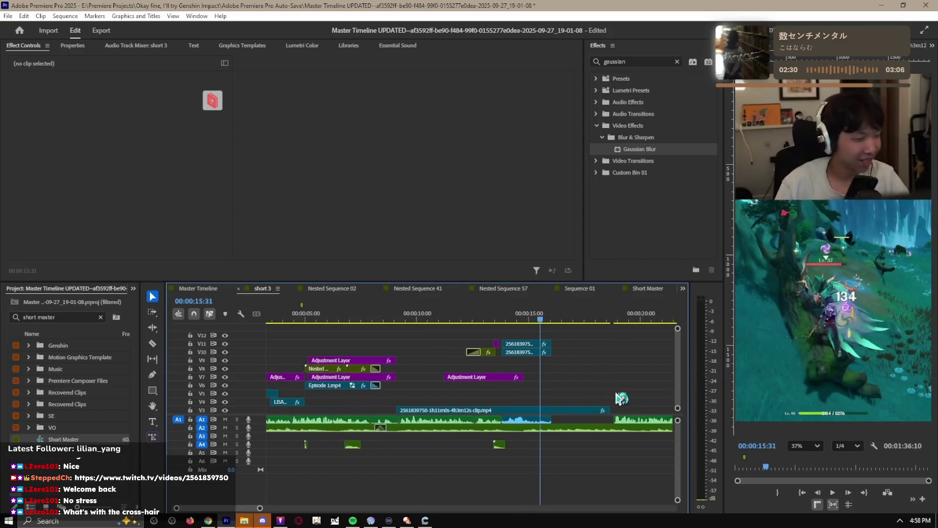
pyautogui.press('-')
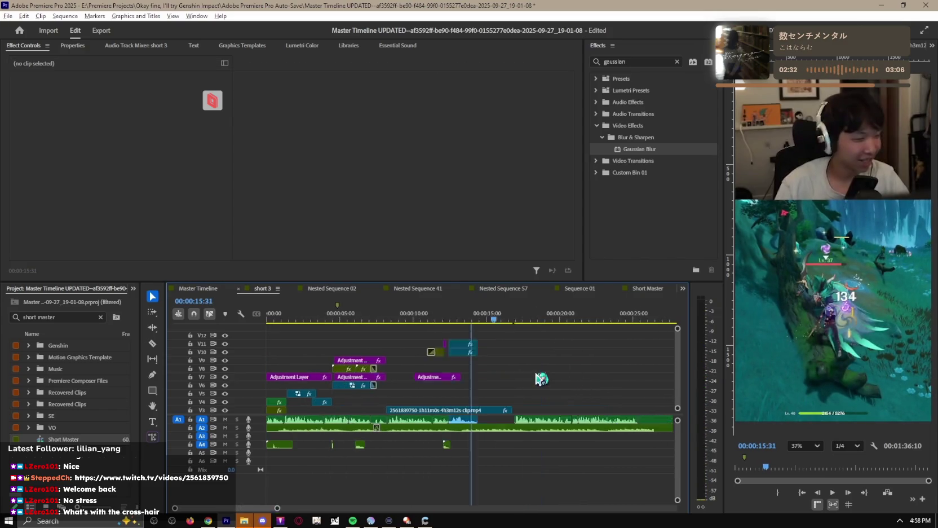
pyautogui.press('-')
pyautogui.click(197, 289)
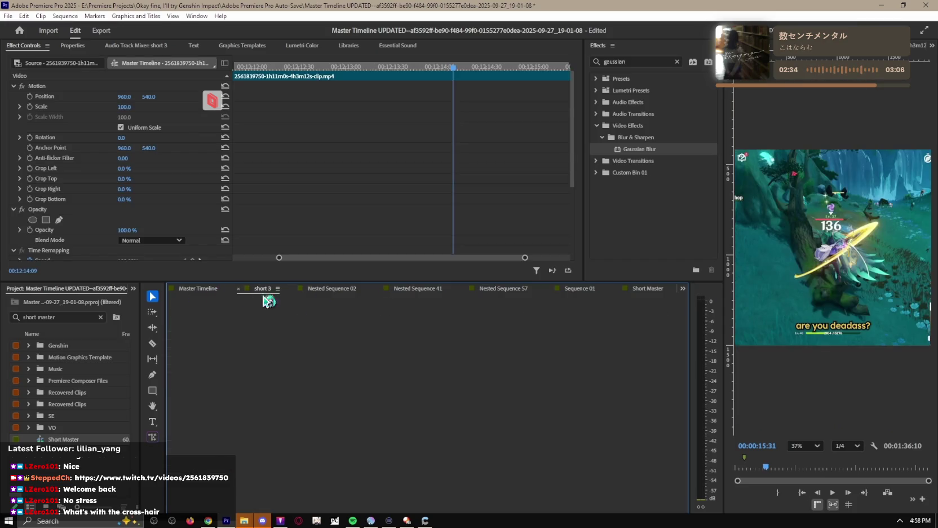
# Step: Open short 3 from its nested clip and move the nested chat clip up to V12
pyautogui.moveTo(477, 319); pyautogui.dragTo(479, 319)
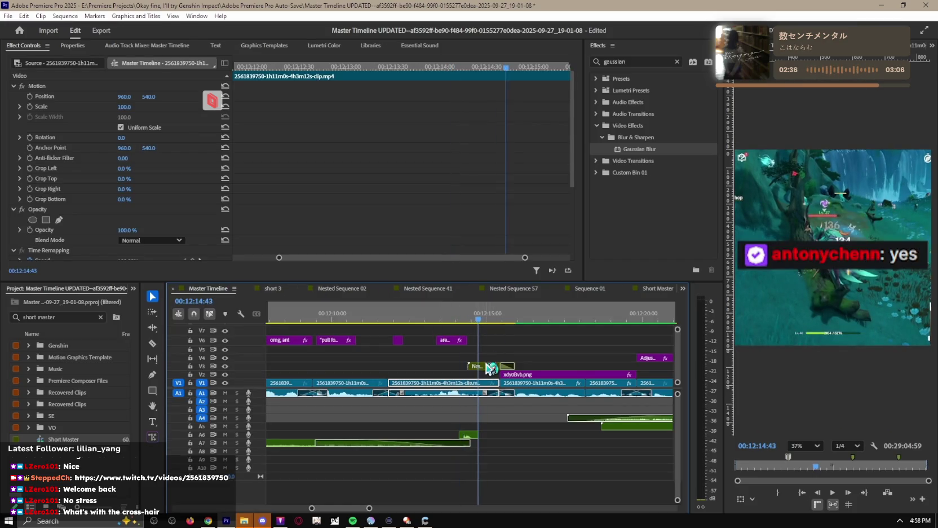
pyautogui.doubleClick(489, 368)
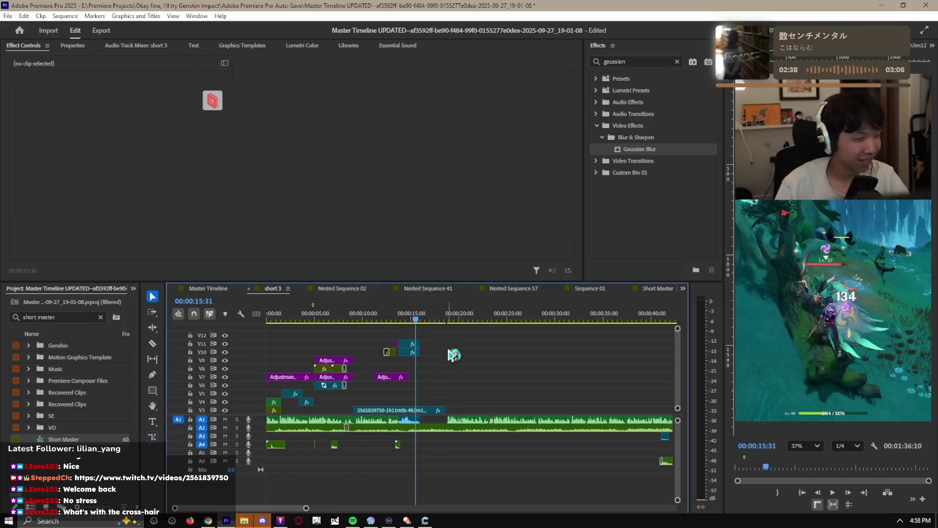
pyautogui.hotkey('ctrl', 'z')
pyautogui.click(190, 410)
pyautogui.hotkey('ctrl', 'shift', 'z')
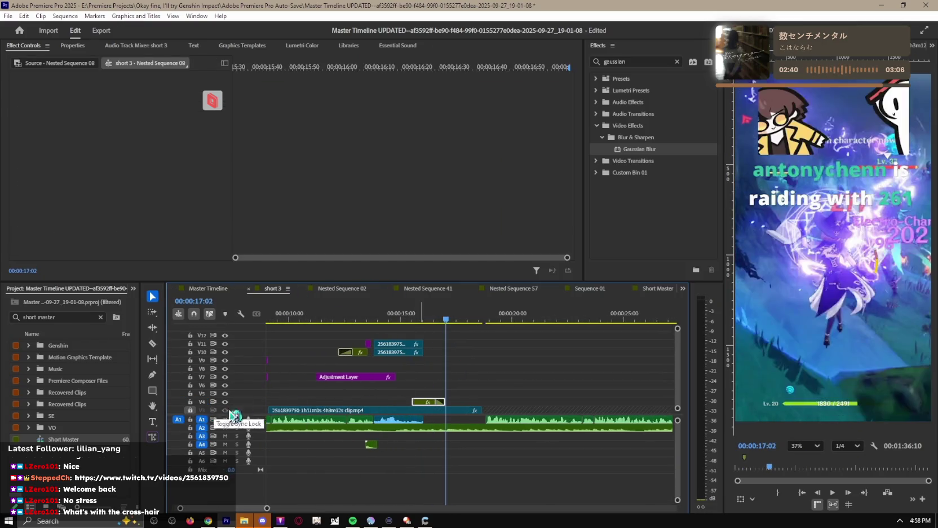
pyautogui.scroll(3, 414, 319)
pyautogui.press('space')
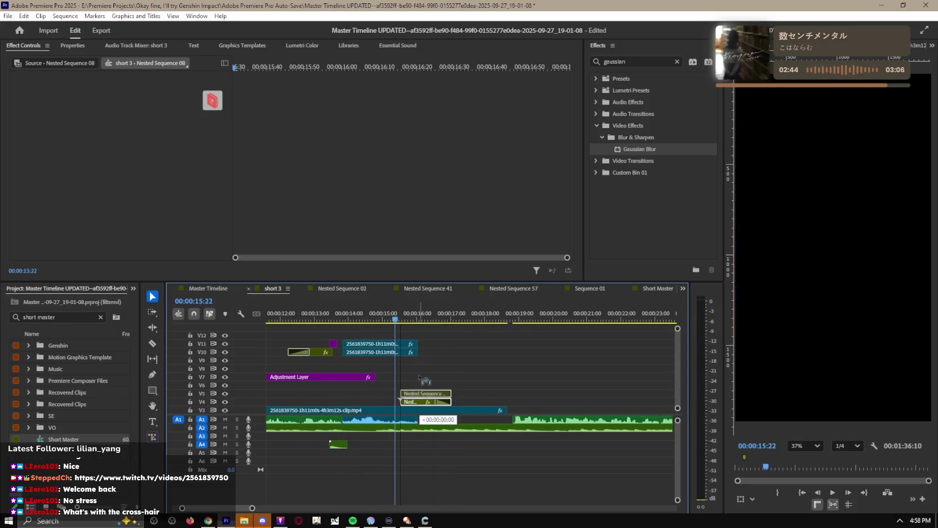
pyautogui.moveTo(416, 322); pyautogui.dragTo(397, 333)
# Step: Bring the SHADOW.mp3 sound effect from the Master Timeline into short 3 and play from 14:44
pyautogui.click(210, 292)
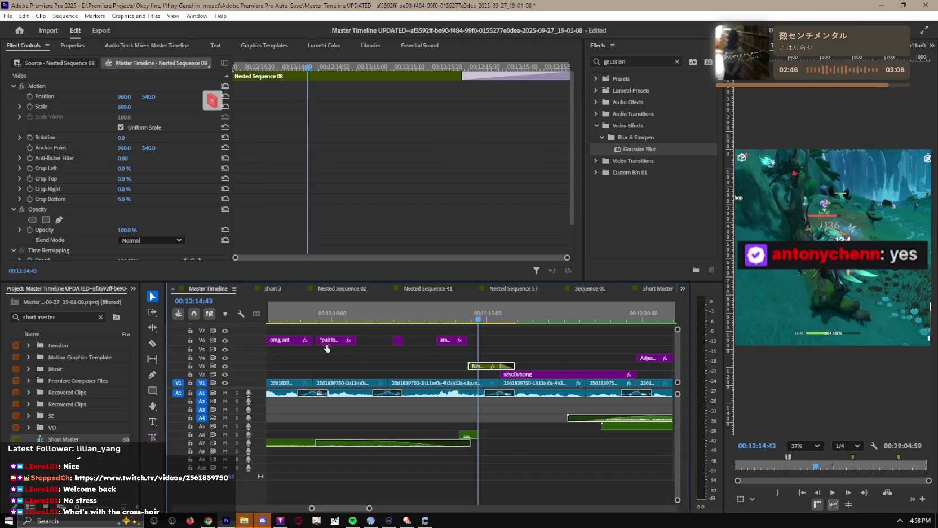
pyautogui.click(470, 435)
pyautogui.click(286, 287)
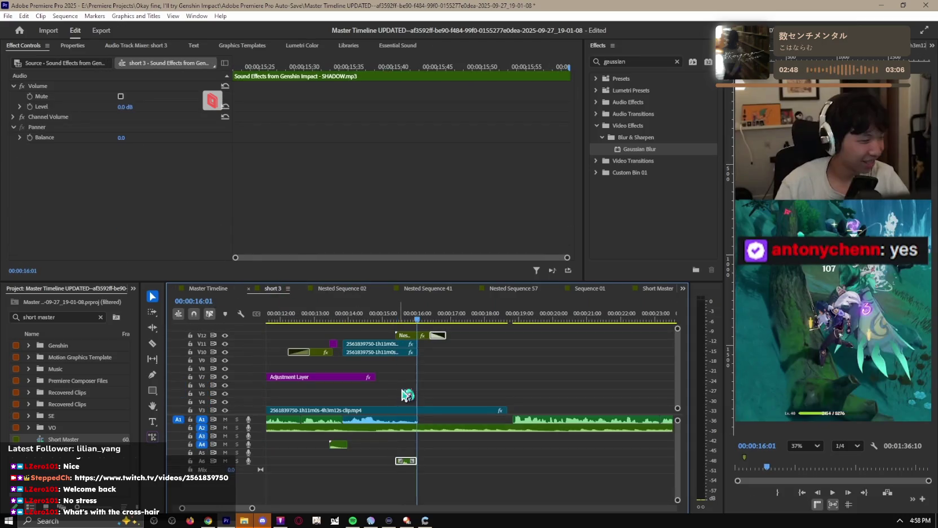
pyautogui.moveTo(385, 321); pyautogui.dragTo(328, 320)
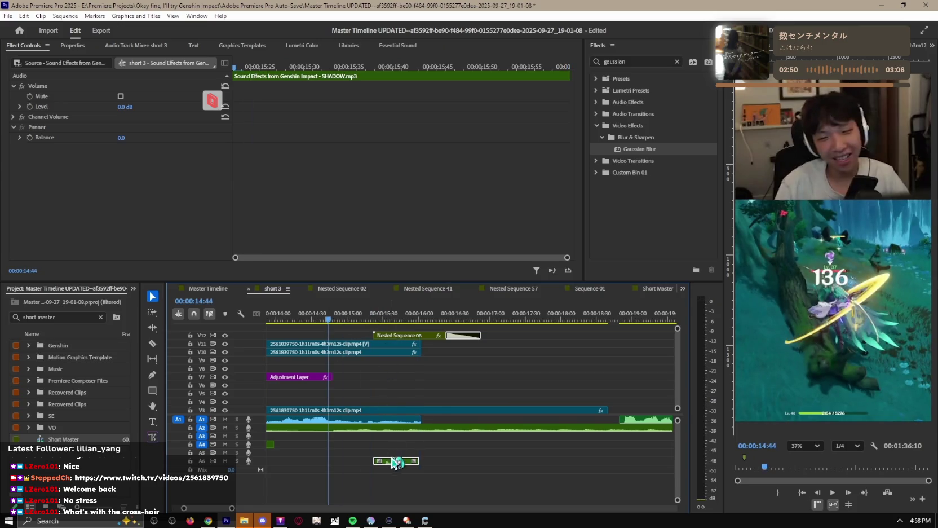
pyautogui.press('space')
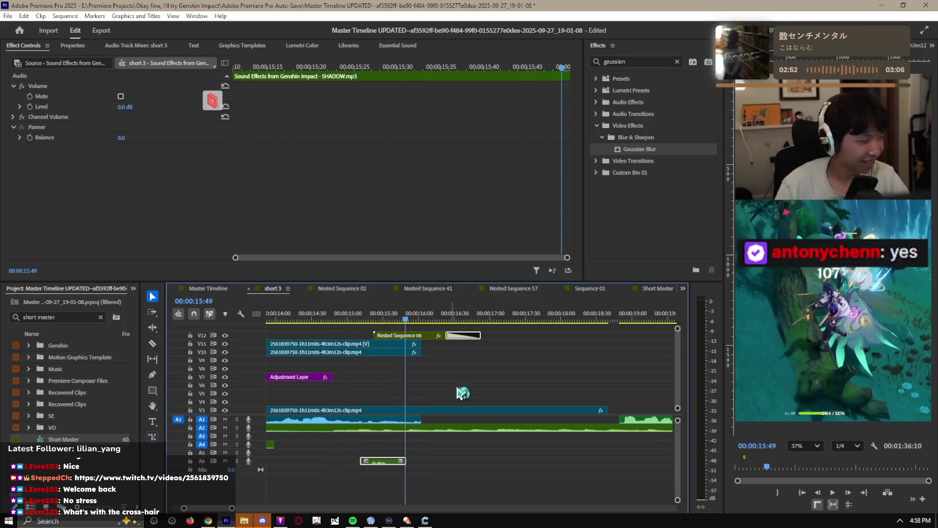
# Step: Save the project, deselect clips, and zoom out from the sequence start
pyautogui.hotkey('ctrl', 's')
pyautogui.press('-')
pyautogui.press('-')
pyautogui.press('-')
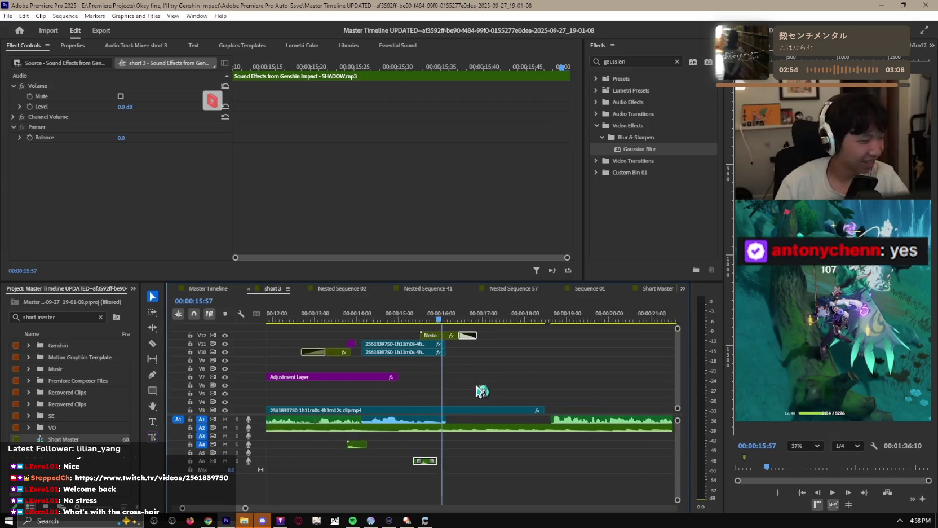
pyautogui.click(470, 379)
pyautogui.press('Home')
pyautogui.press('-')
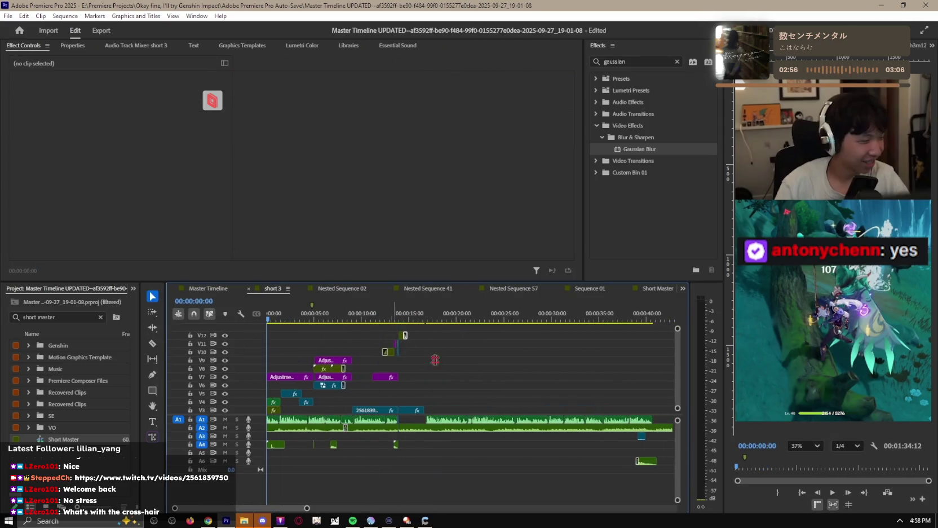
# Step: Save, play short 3 from the start, and zoom the timeline in around 15 seconds
pyautogui.hotkey('ctrl', 's')
pyautogui.press('space')
pyautogui.press('=')
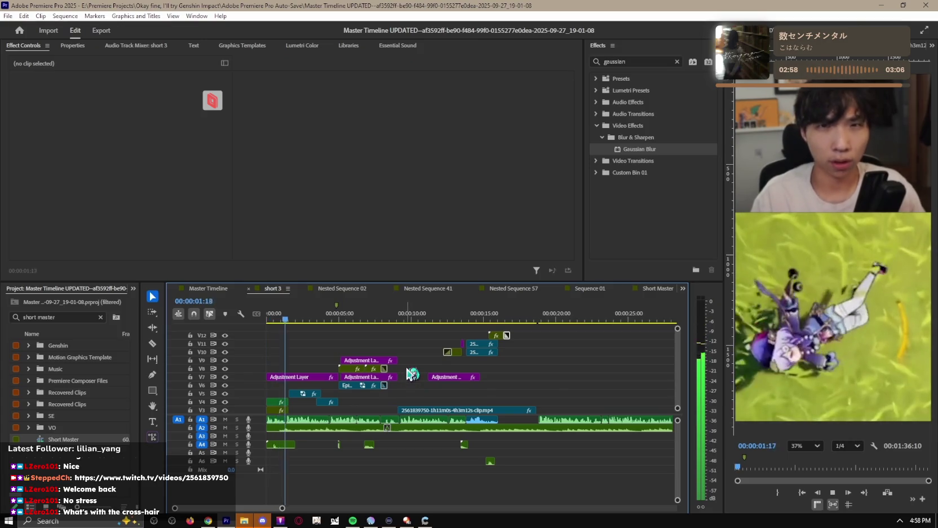
pyautogui.press('=')
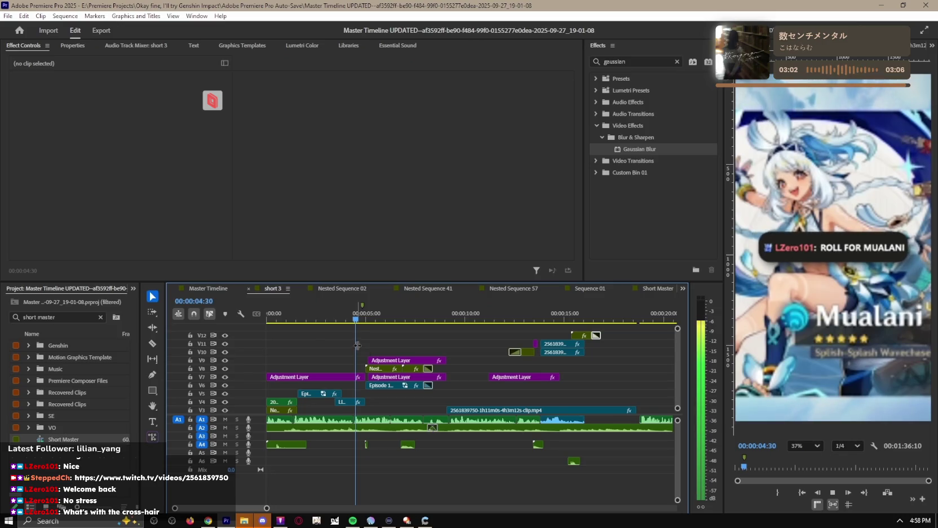
pyautogui.press('=')
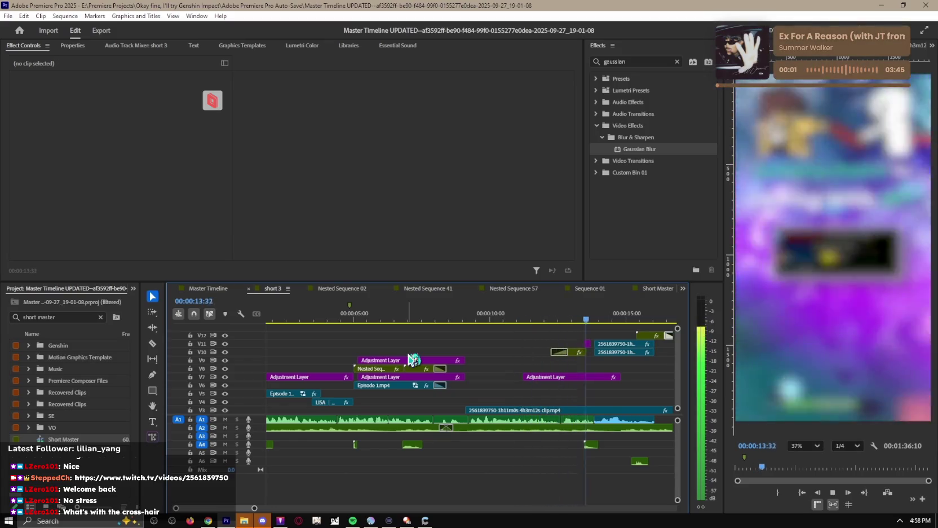
pyautogui.press('=')
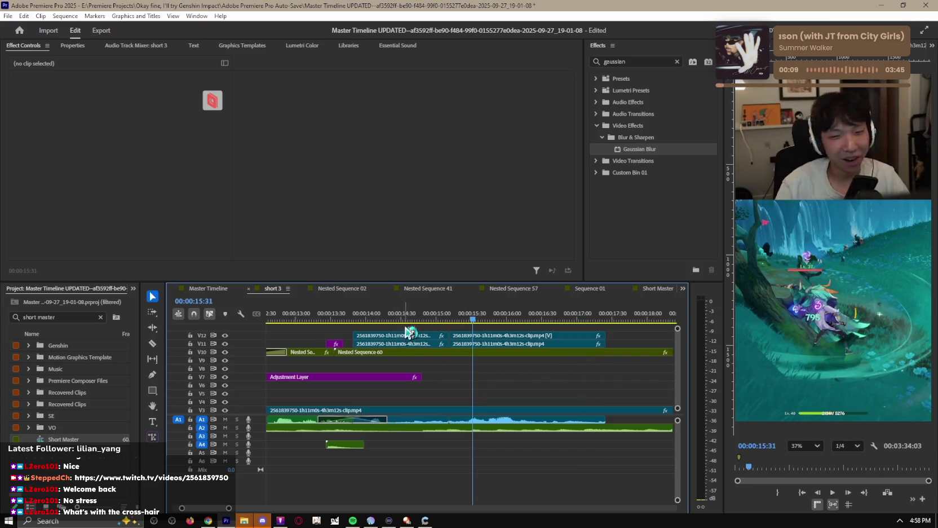
# Step: Delete the earlier V11/V12 clip pair and slide the remaining stacked gameplay clips earlier
pyautogui.press('Delete')
pyautogui.click(363, 318)
pyautogui.press('space')
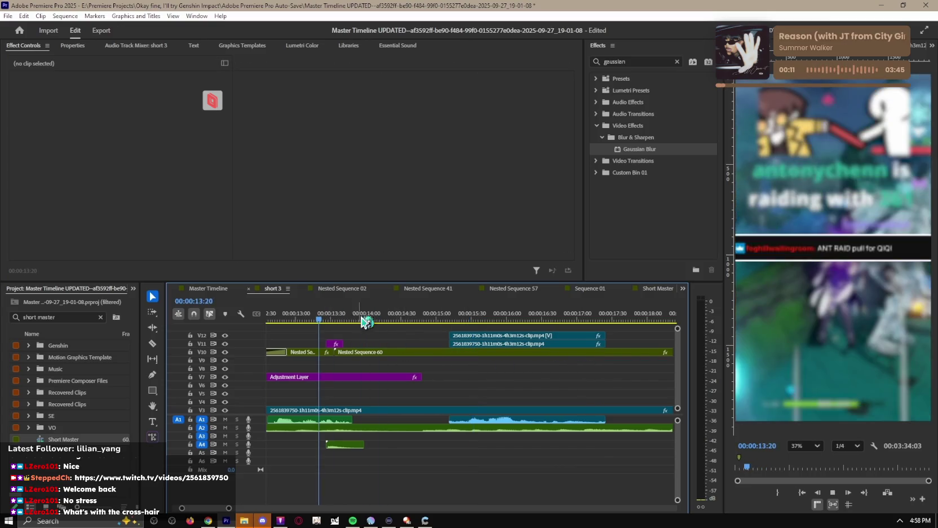
pyautogui.press('space')
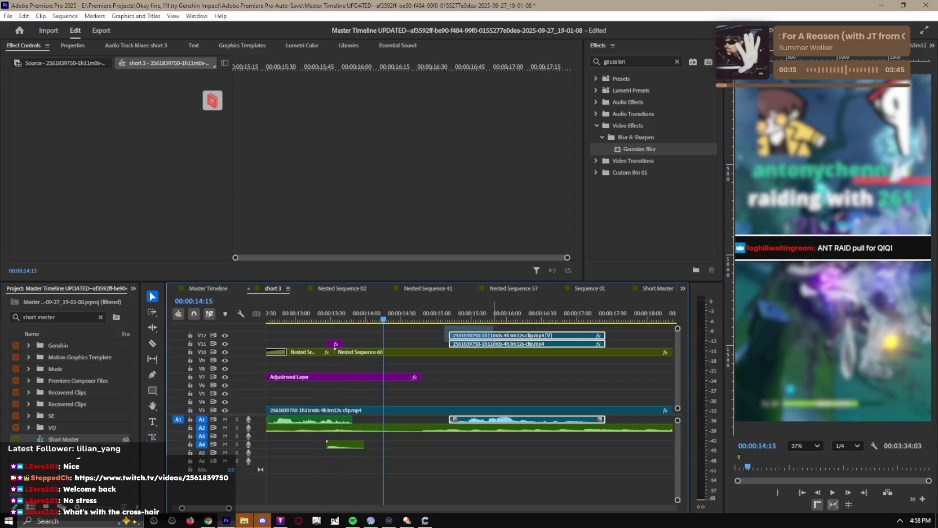
pyautogui.moveTo(477, 343); pyautogui.dragTo(457, 346)
pyautogui.moveTo(402, 346)
pyautogui.mouseDown()
pyautogui.moveTo(382, 336)
pyautogui.moveTo(446, 345)
pyautogui.mouseUp()
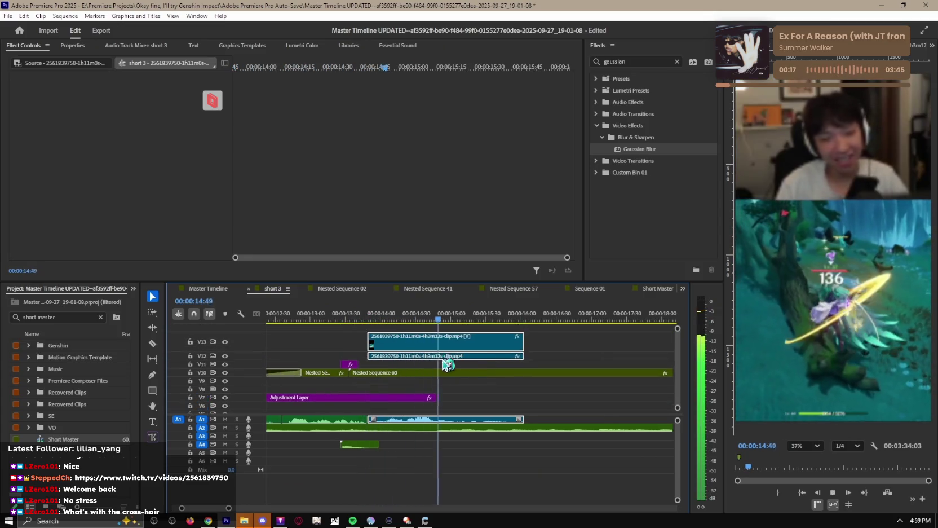
pyautogui.click(607, 343)
# Step: Apply default transitions at the A1 audio cut, review to 15:20, and return to the Master Timeline
pyautogui.scroll(-1, 474, 349)
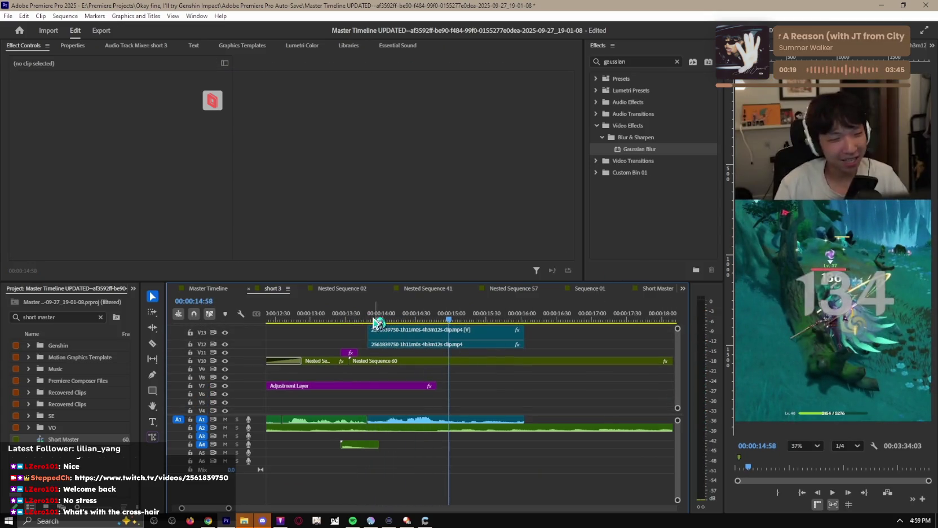
pyautogui.click(376, 320)
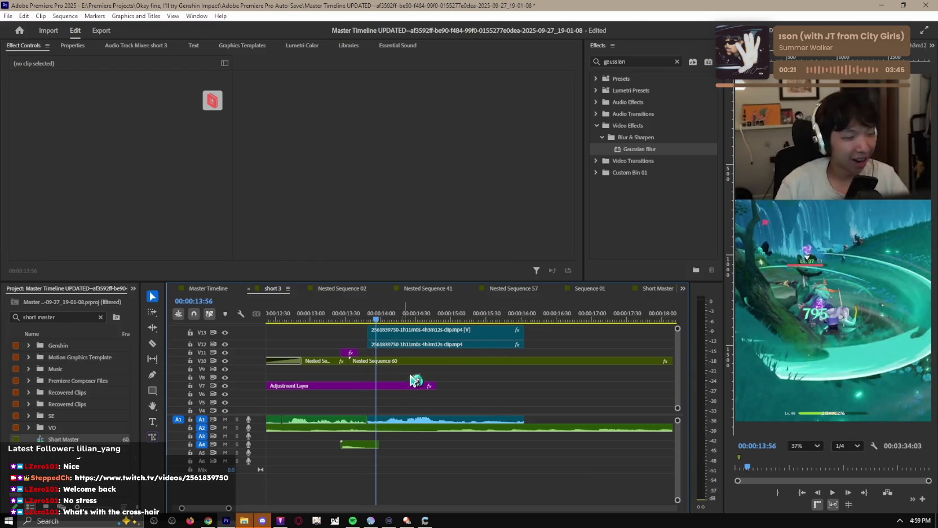
pyautogui.rightClick(364, 418)
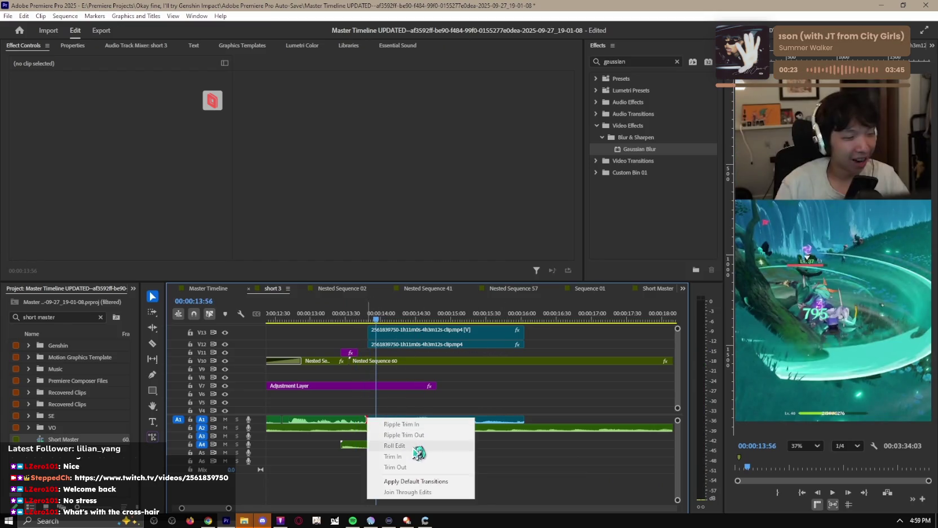
pyautogui.click(420, 482)
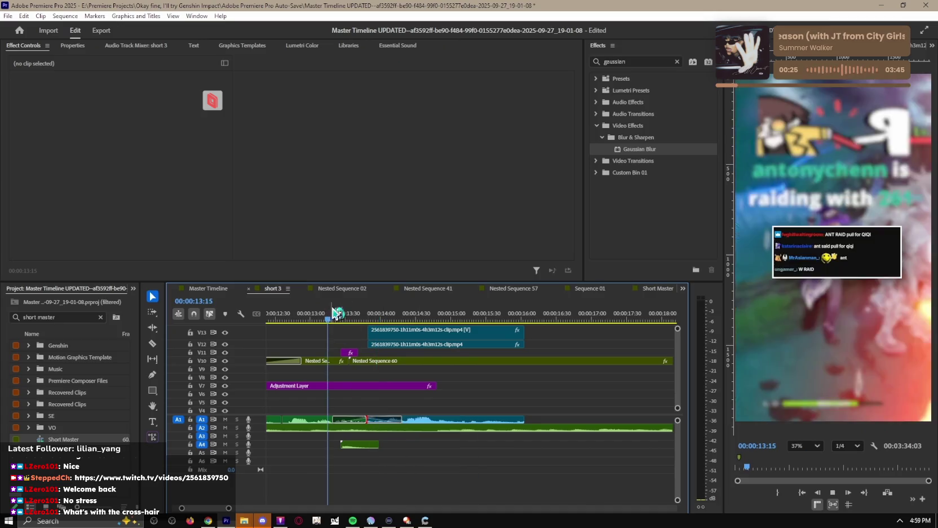
pyautogui.press('space')
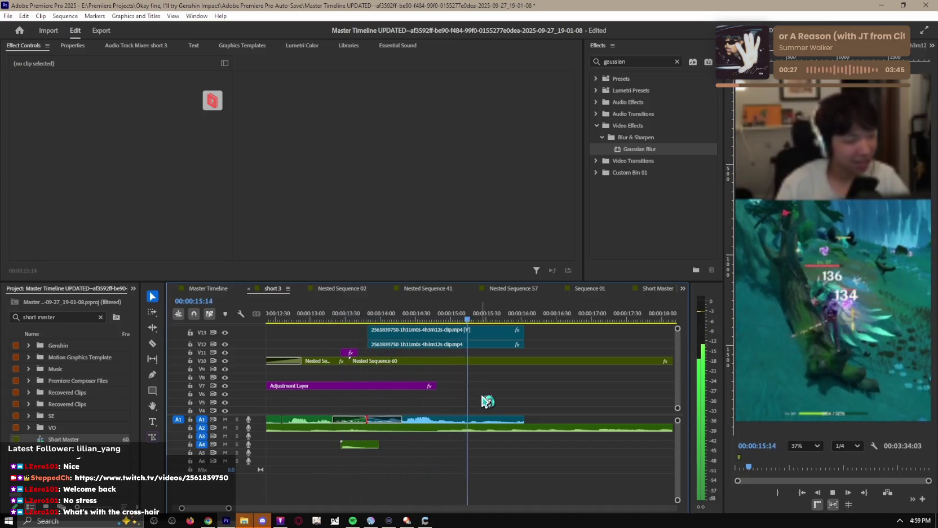
pyautogui.press('space')
pyautogui.click(221, 290)
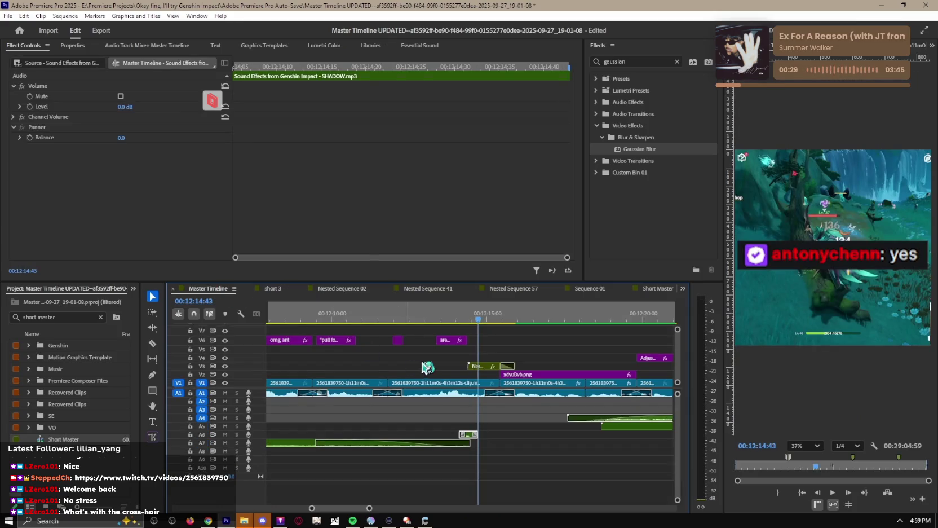
pyautogui.click(480, 367)
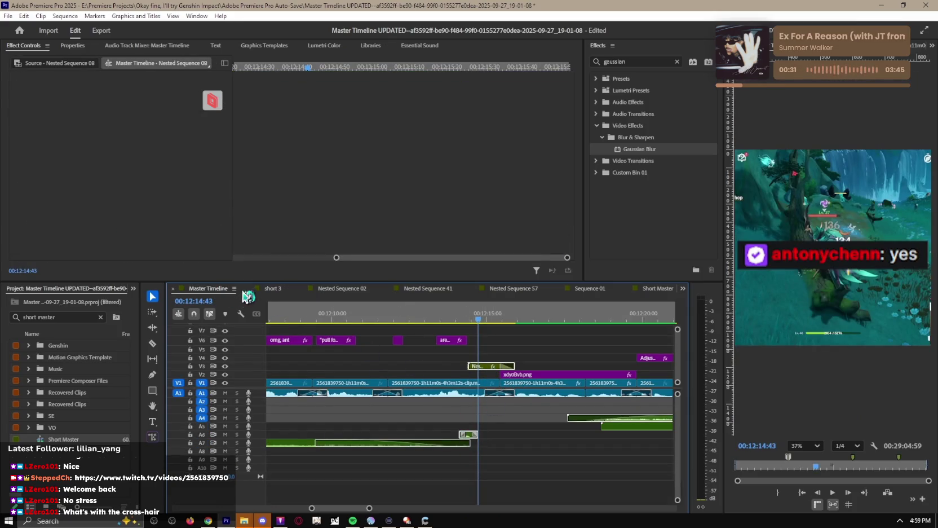
pyautogui.click(271, 289)
pyautogui.scroll(-5, 547, 395)
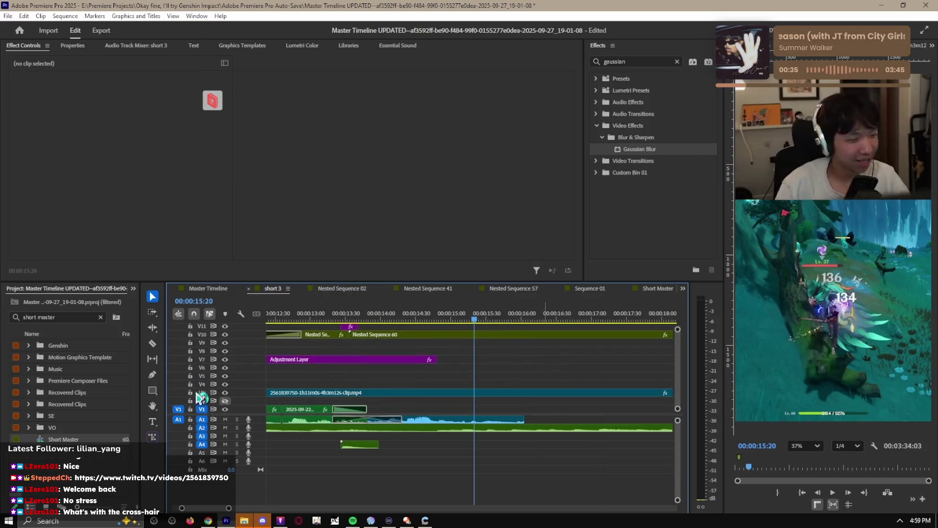
pyautogui.hotkey('ctrl', 'z')
pyautogui.moveTo(553, 394); pyautogui.dragTo(542, 359)
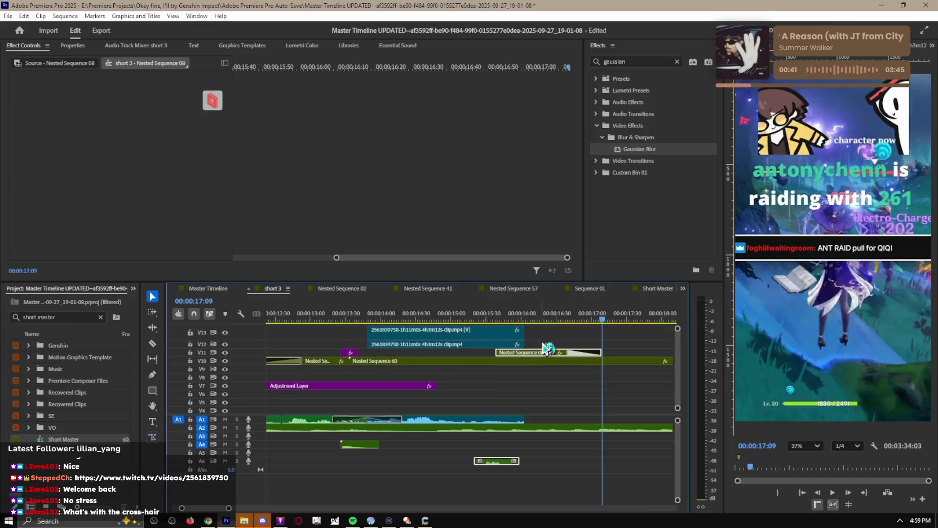
pyautogui.scroll(-2, 511, 356)
pyautogui.click(432, 316)
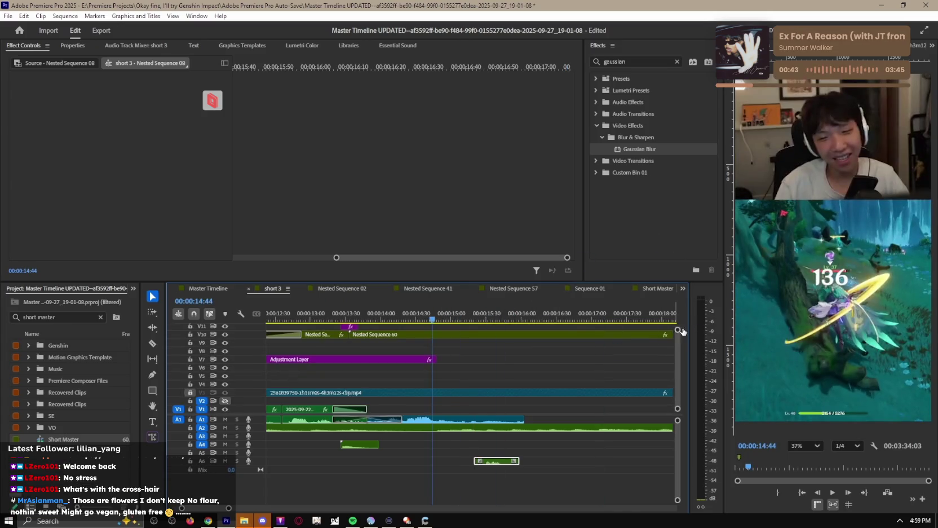
pyautogui.scroll(-3, 682, 331)
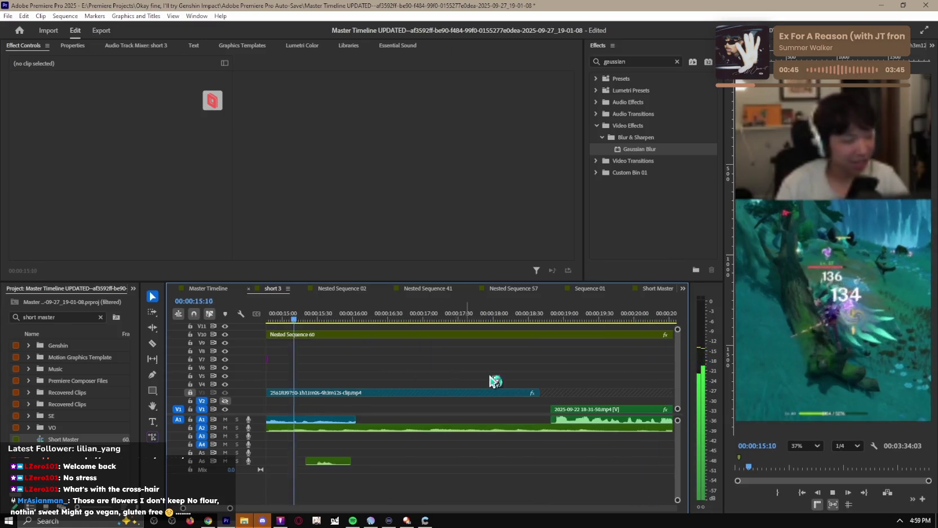
pyautogui.moveTo(482, 390); pyautogui.dragTo(589, 353)
# Step: Trim Nested Sequence 08's end back to the playhead at 00:00:15:44
pyautogui.click(313, 320)
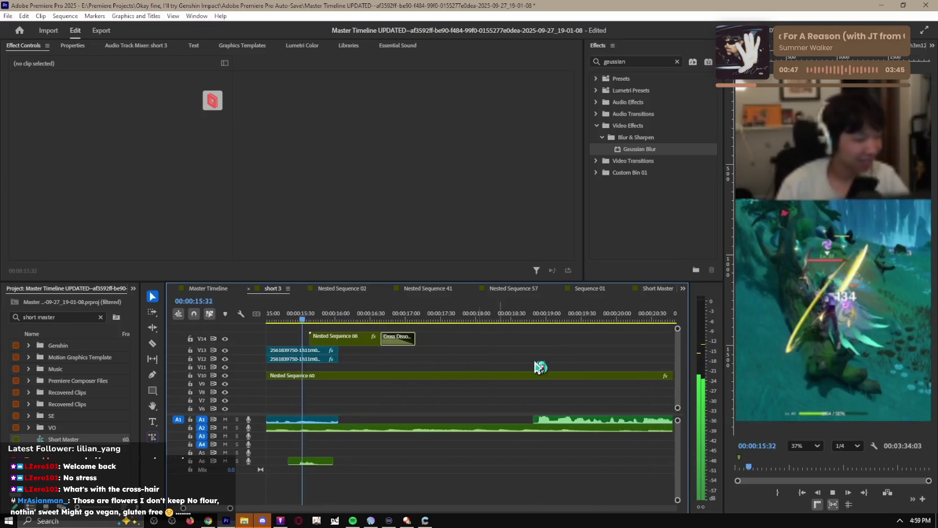
pyautogui.click(341, 461)
pyautogui.moveTo(433, 319); pyautogui.dragTo(283, 321)
pyautogui.press('space')
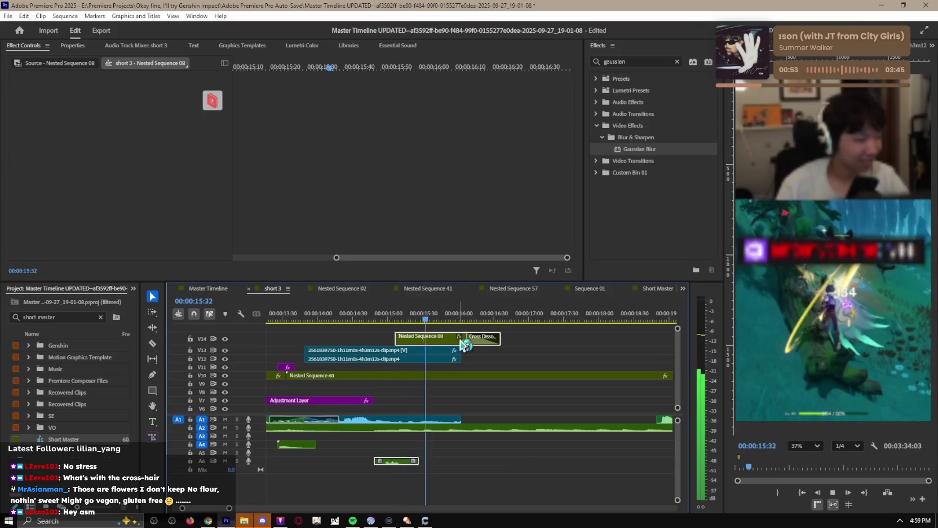
pyautogui.press('space')
pyautogui.click(508, 342)
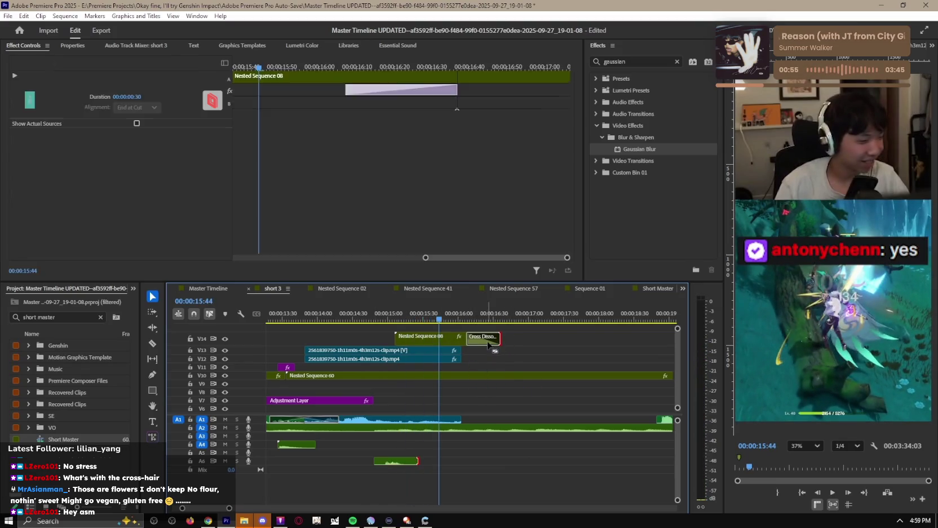
pyautogui.moveTo(498, 342); pyautogui.dragTo(442, 356)
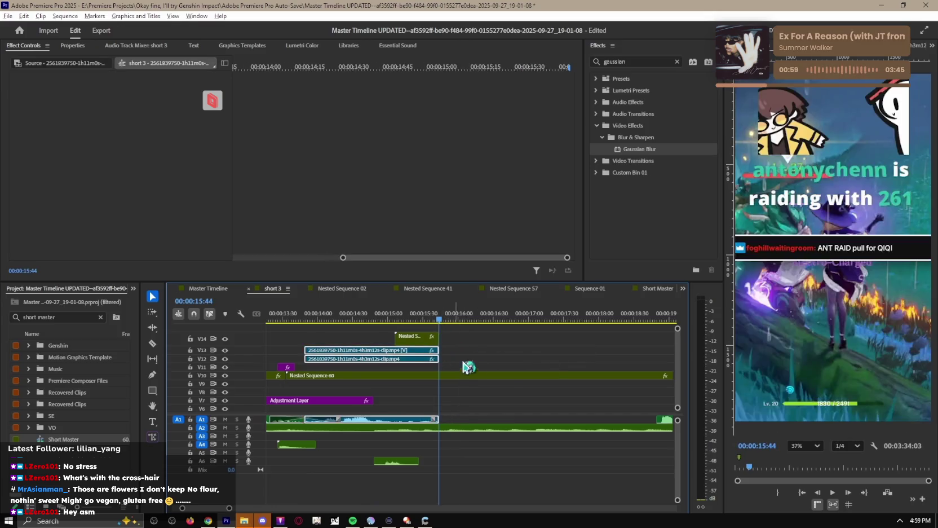
# Step: Shift the V1/A1 gameplay clips after the playhead about 2.9 seconds earlier and play them back
pyautogui.press('-')
pyautogui.press('-')
pyautogui.press('\\')
pyautogui.scroll(-2, 575, 416)
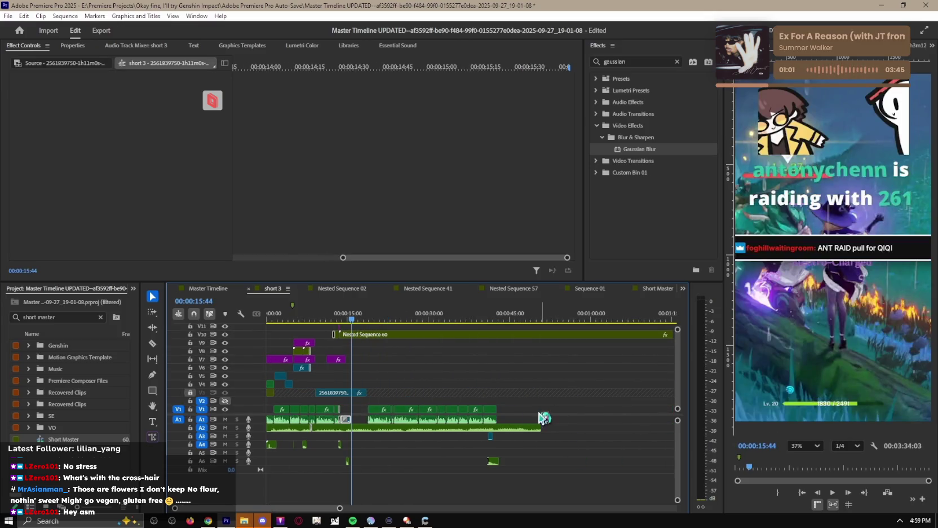
pyautogui.press('=')
pyautogui.press('=')
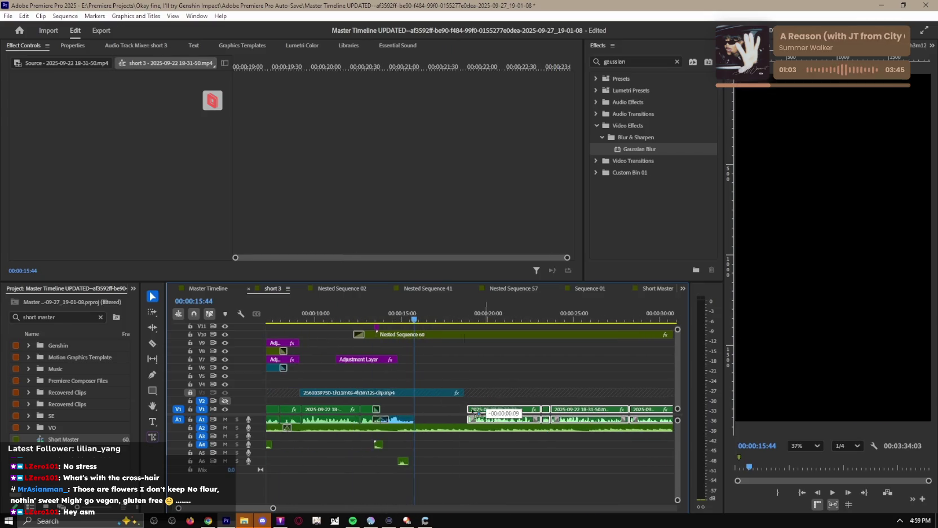
pyautogui.press('-')
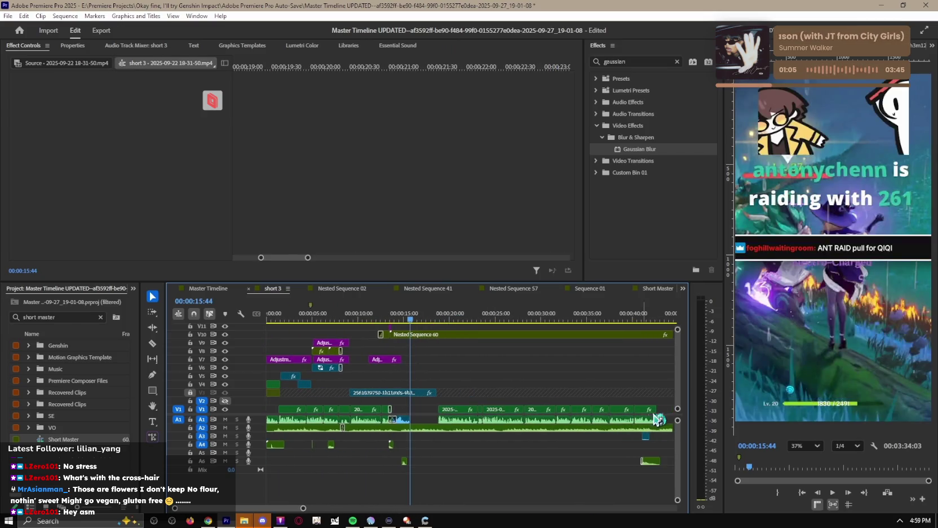
pyautogui.moveTo(462, 412); pyautogui.dragTo(435, 413)
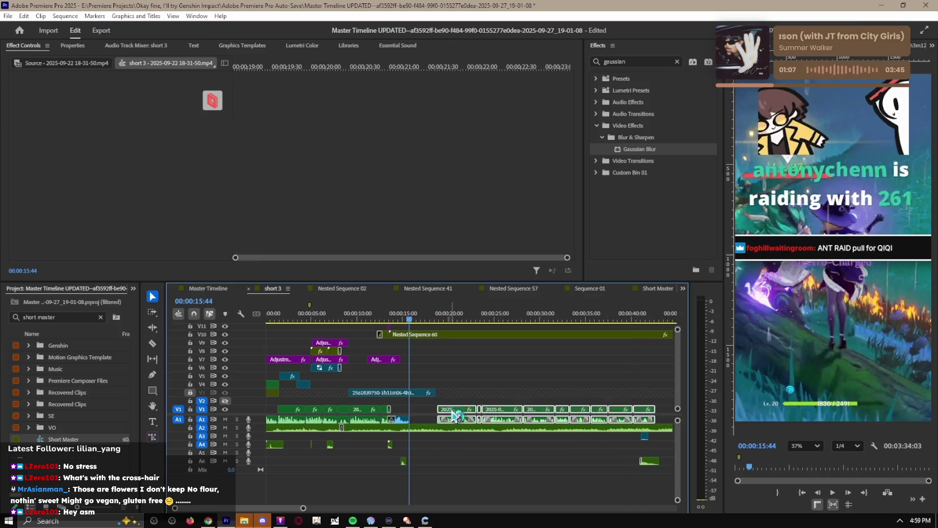
pyautogui.click(483, 396)
pyautogui.press('space')
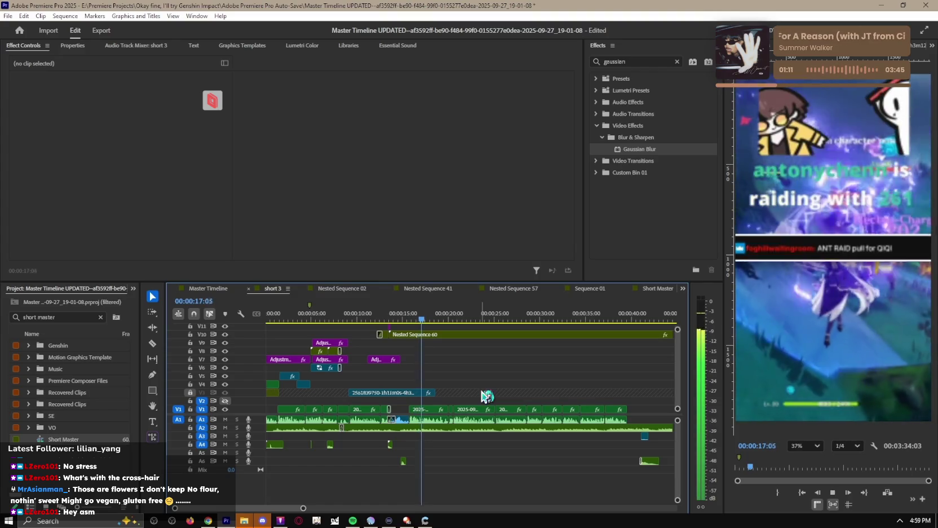
pyautogui.press('space')
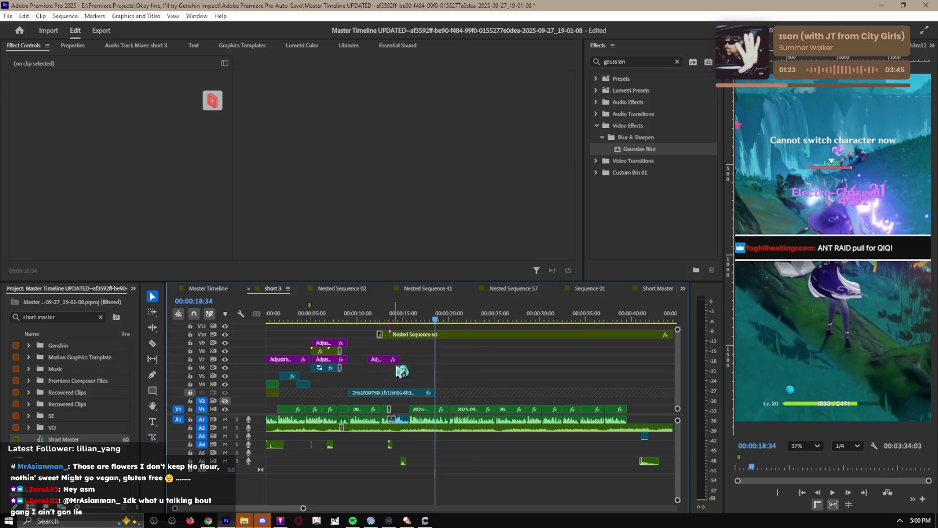
# Step: Return the playhead to 00:00:15:33, where the chat clips end
pyautogui.click(385, 320)
pyautogui.scroll(3, 461, 396)
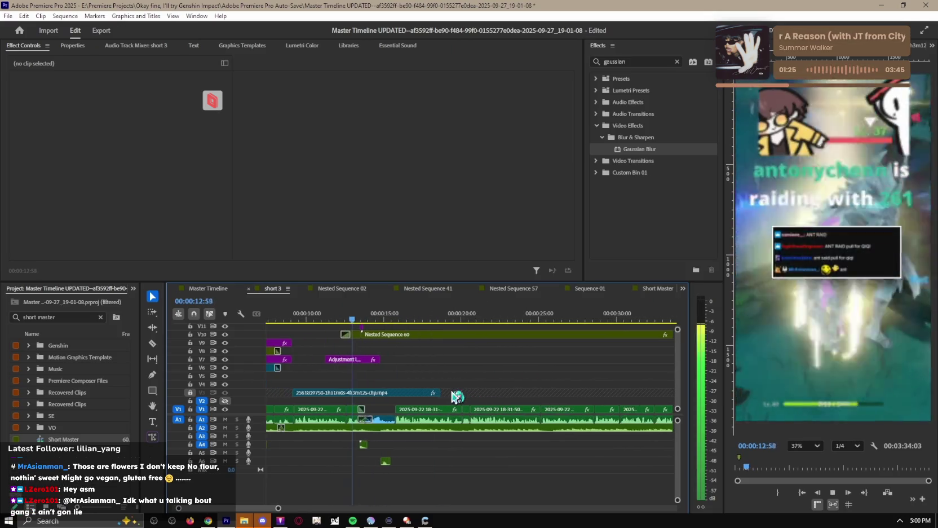
pyautogui.scroll(3, 457, 392)
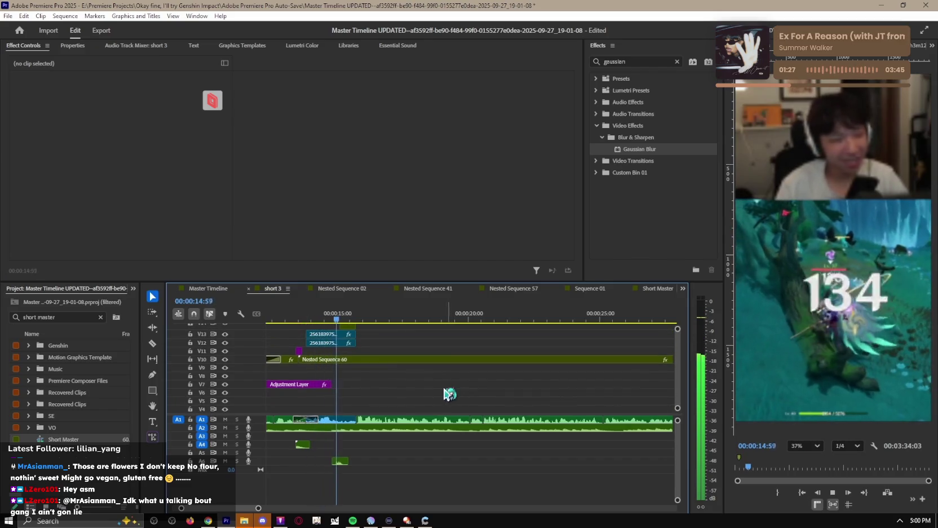
pyautogui.scroll(2, 404, 389)
pyautogui.moveTo(373, 316); pyautogui.dragTo(388, 338)
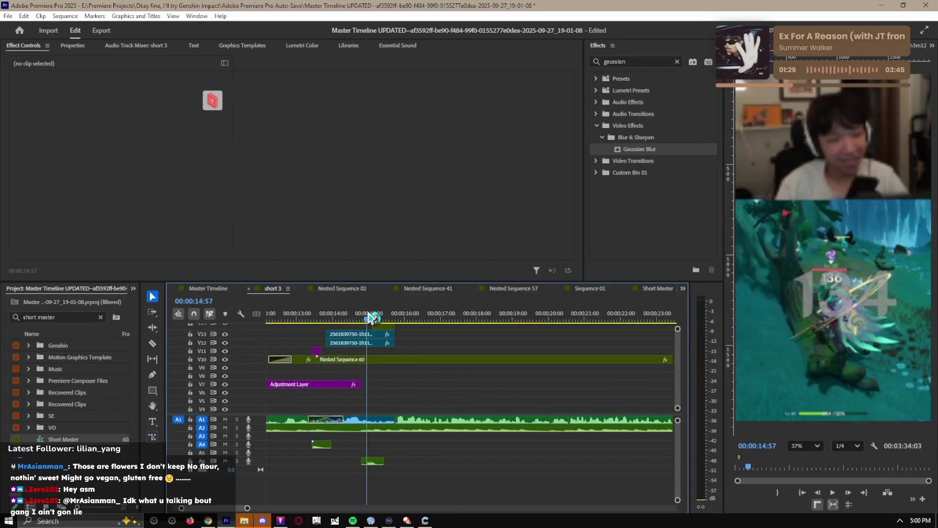
pyautogui.press('Down')
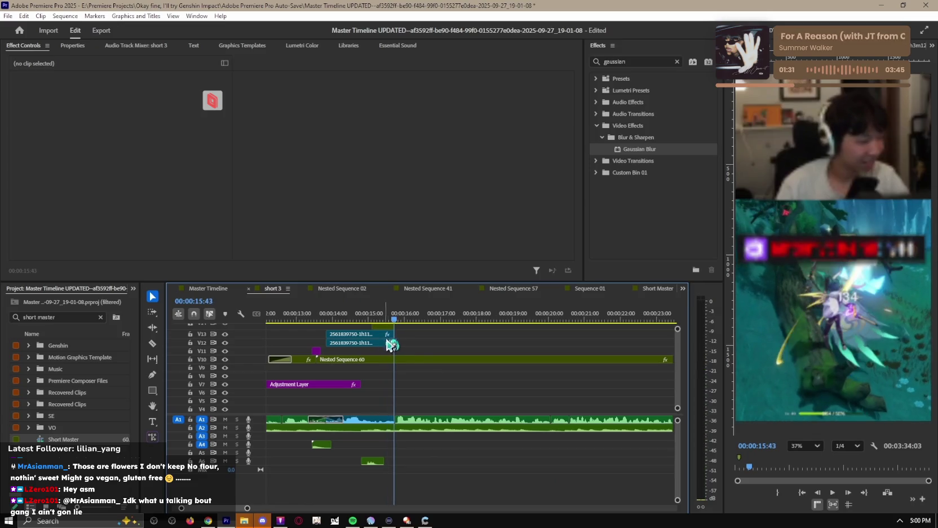
pyautogui.scroll(1, 404, 372)
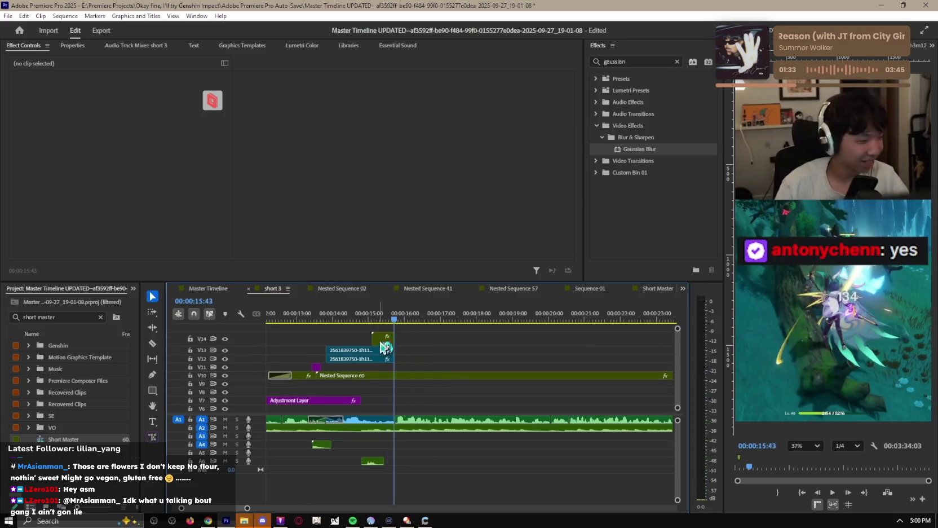
# Step: Set Nested Sequence 08's Scale to 400 in Effect Controls and preview it
pyautogui.click(387, 338)
pyautogui.click(382, 338)
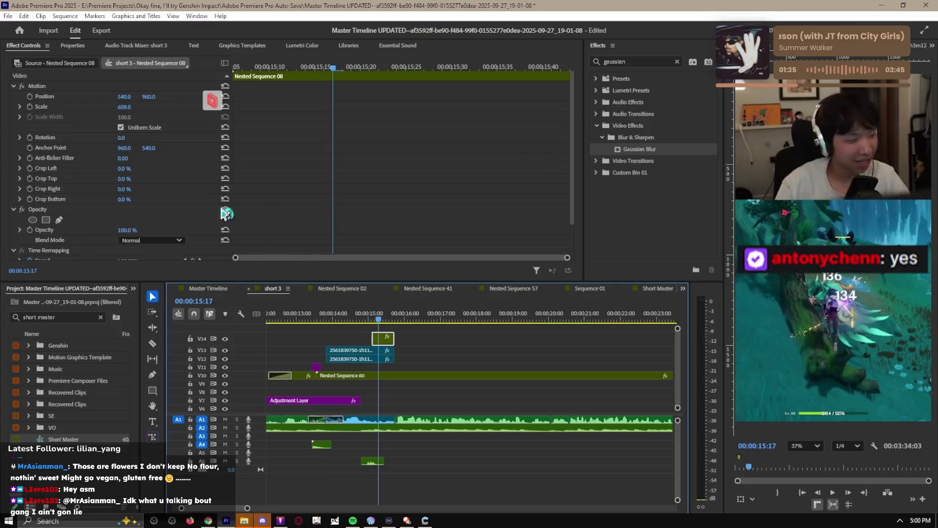
pyautogui.click(124, 108)
pyautogui.write('400')
pyautogui.press('Return')
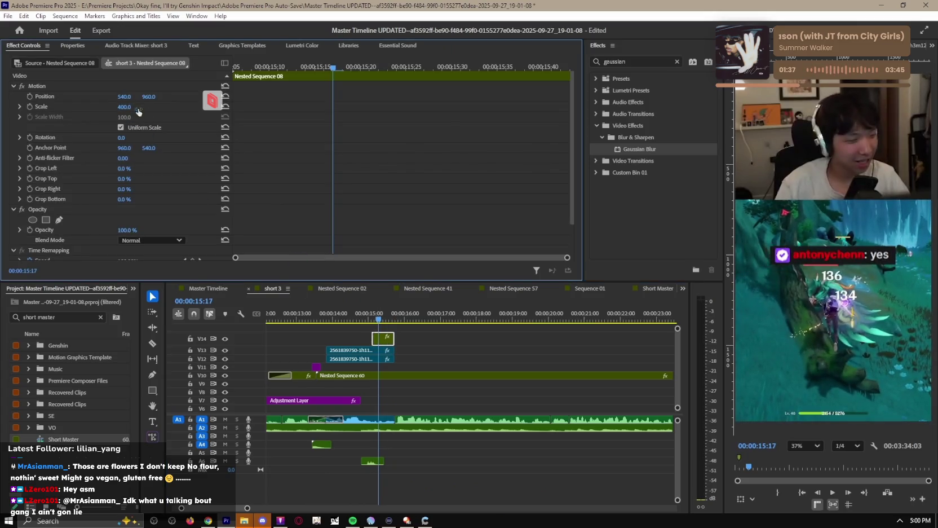
pyautogui.press('space')
pyautogui.press('space')
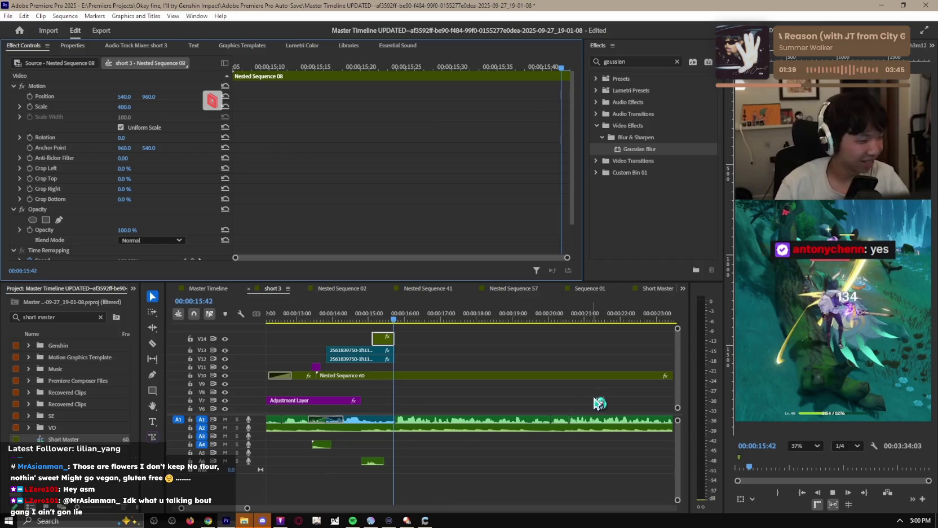
pyautogui.press('space')
# Step: Split Nested Sequence 60 at 00:00:15:34 and delete its right part
pyautogui.hotkey('ctrl', 'k')
pyautogui.click(412, 377)
pyautogui.press('Delete')
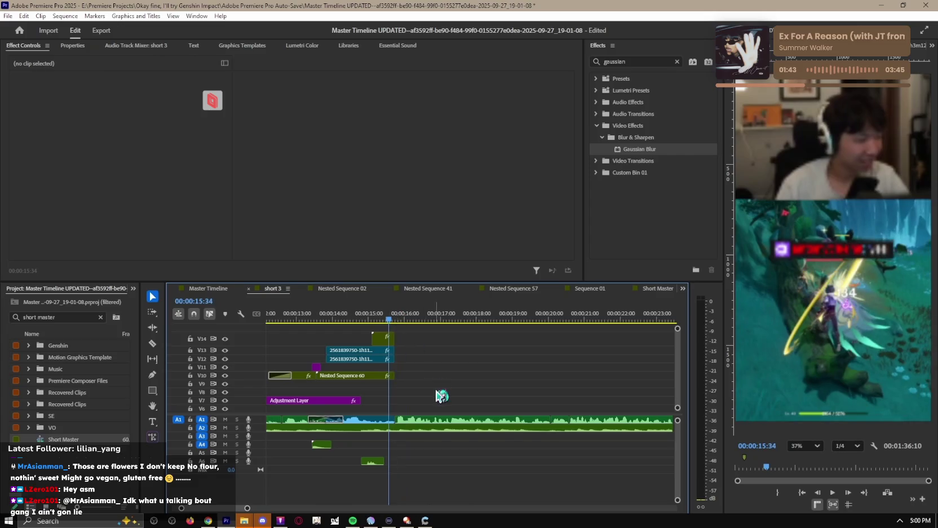
pyautogui.scroll(-3, 429, 396)
# Step: Unlock V3, cut its clip at 00:00:15:35, delete the right part, and review
pyautogui.click(190, 392)
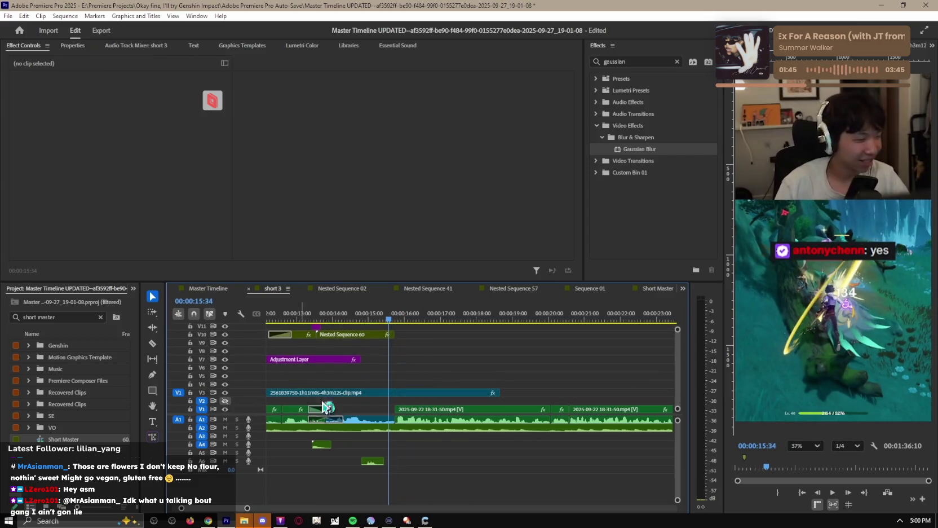
pyautogui.press('c')
pyautogui.click(395, 395)
pyautogui.press('v')
pyautogui.click(429, 394)
pyautogui.press('Delete')
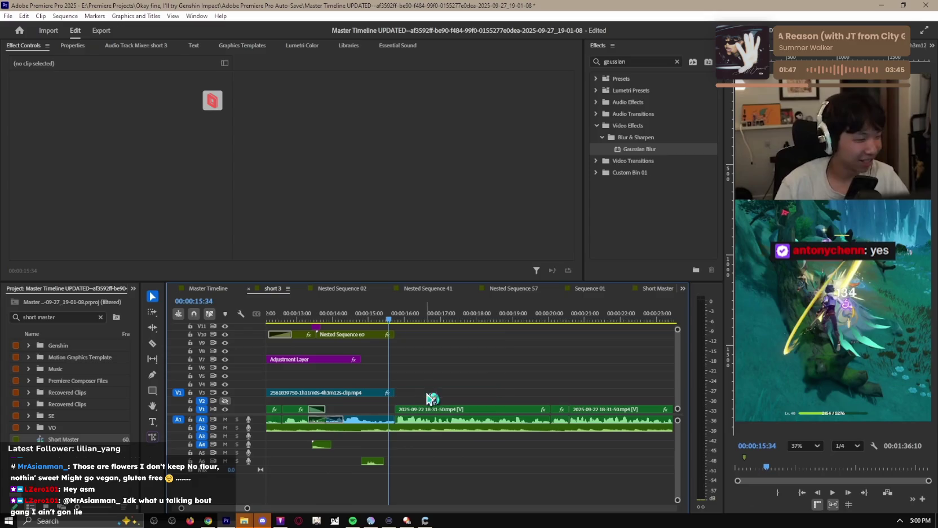
pyautogui.press('space')
pyautogui.press('-')
pyautogui.press('-')
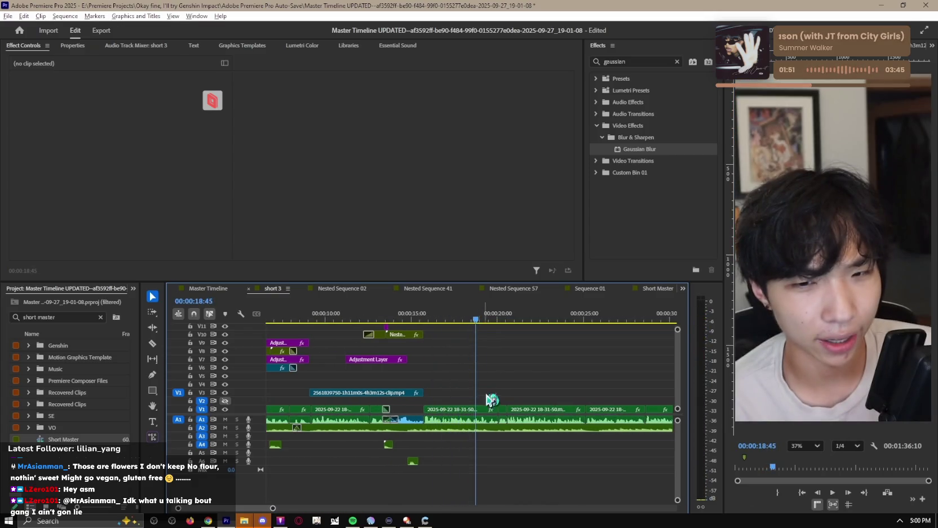
pyautogui.press('-')
pyautogui.press('-')
# Step: Jump to IMG_3033.MOV near 1:32 and select its end
pyautogui.click(548, 319)
pyautogui.press('=')
pyautogui.press('=')
pyautogui.click(581, 394)
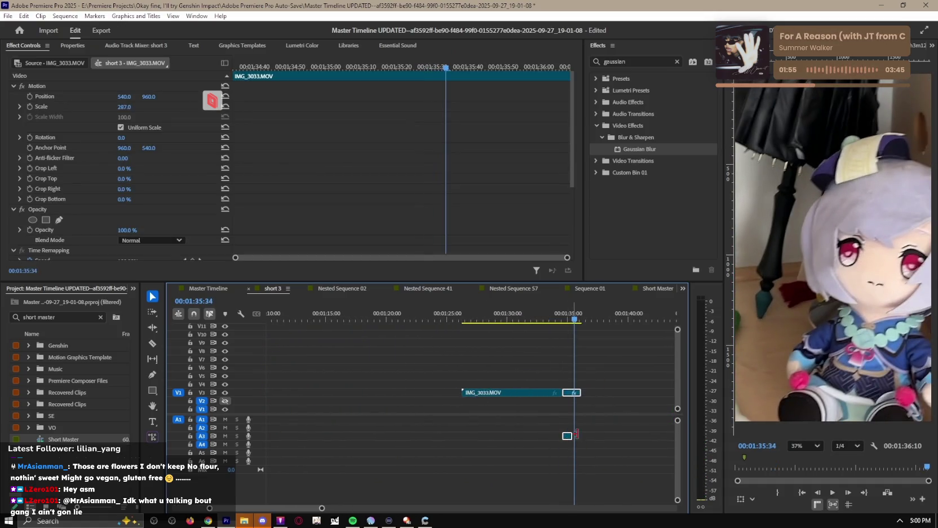
pyautogui.press('\\')
pyautogui.scroll(5, 465, 405)
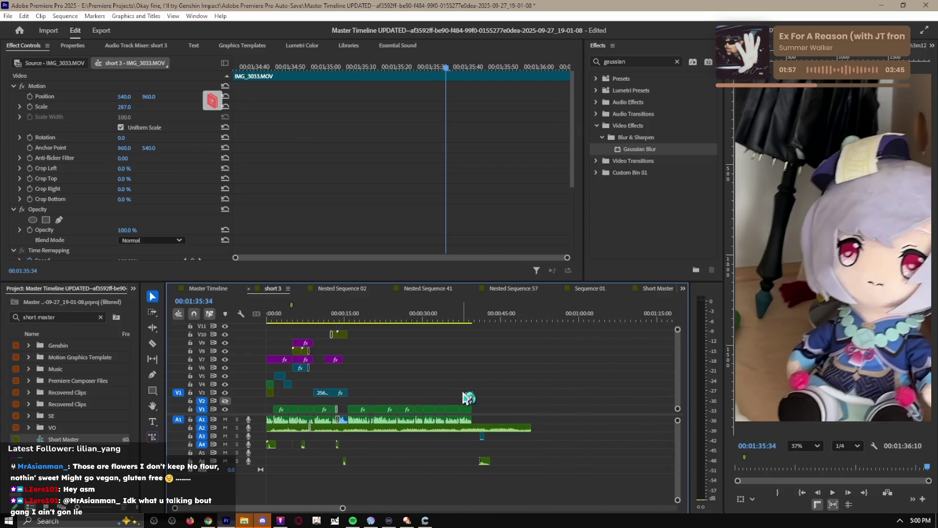
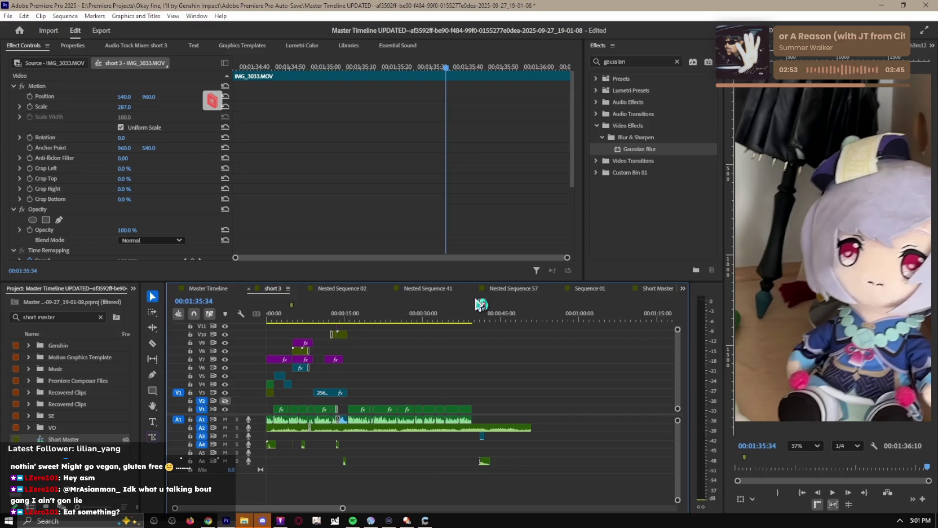
# Step: Review short 3 playback from about 11 to 13 seconds, around the gameplay clips
pyautogui.click(326, 314)
pyautogui.click(456, 366)
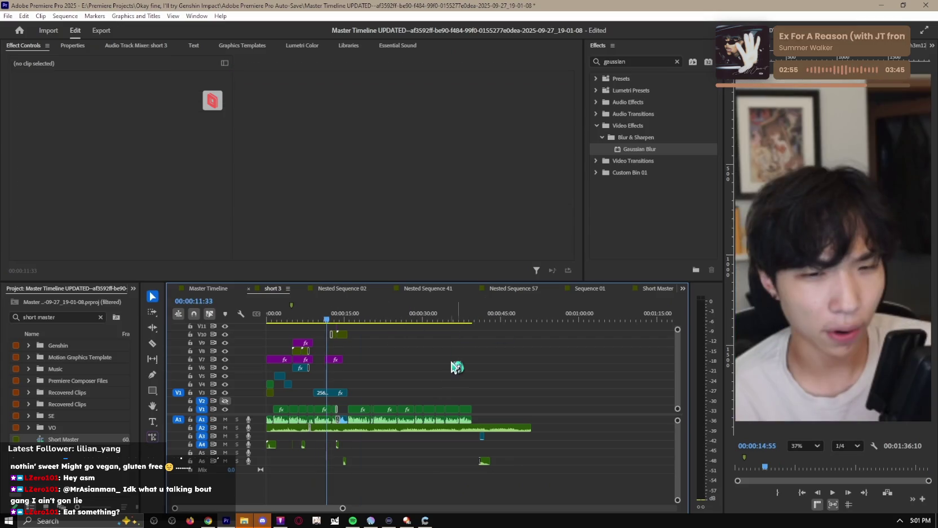
pyautogui.scroll(4, 433, 387)
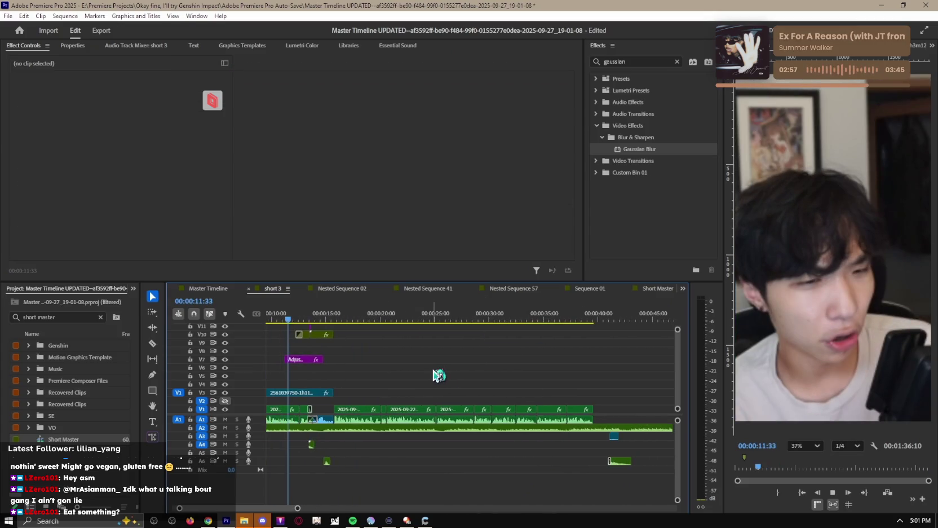
pyautogui.press('space')
pyautogui.scroll(2, 439, 377)
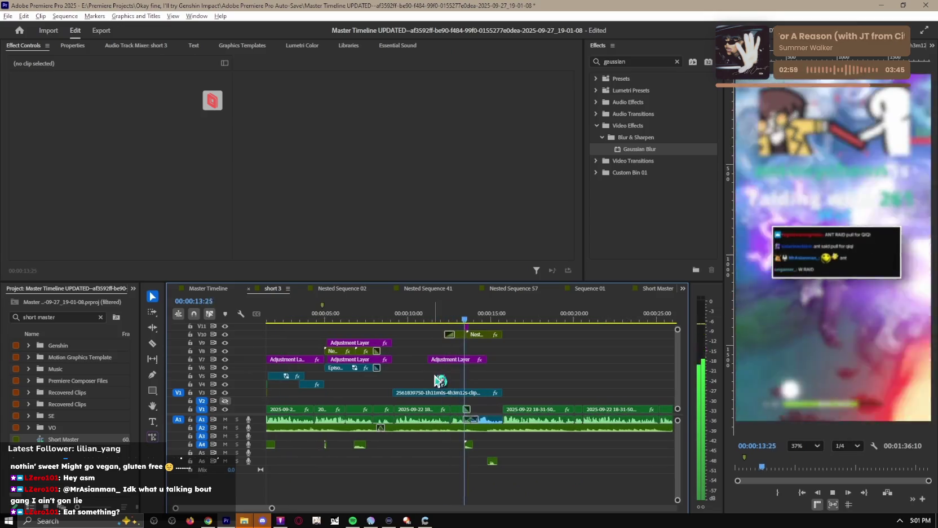
pyautogui.scroll(2, 439, 381)
pyautogui.press('space')
pyautogui.click(479, 320)
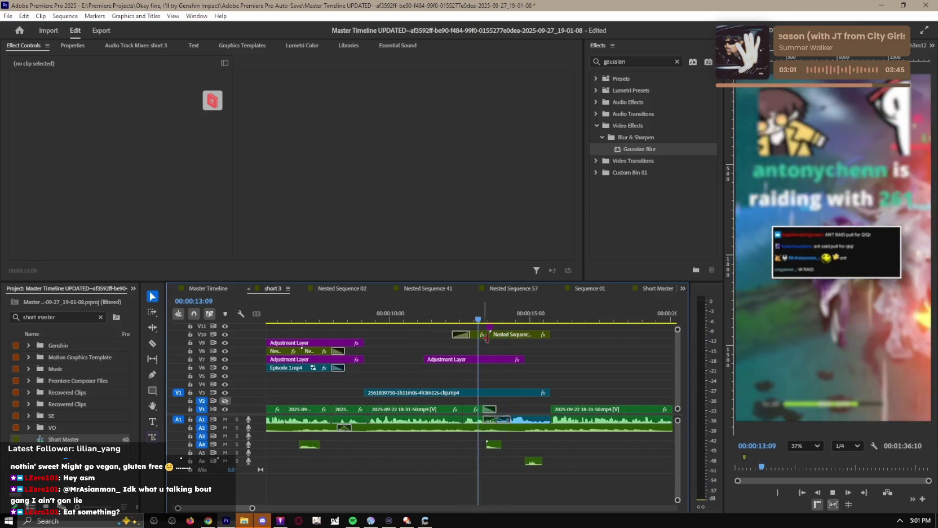
pyautogui.scroll(3, 486, 337)
pyautogui.press('space')
pyautogui.scroll(3, 525, 350)
pyautogui.scroll(-3, 546, 356)
# Step: Shift the stacked V12 and V13 gameplay clips later and jump to their start
pyautogui.moveTo(550, 356); pyautogui.dragTo(567, 357)
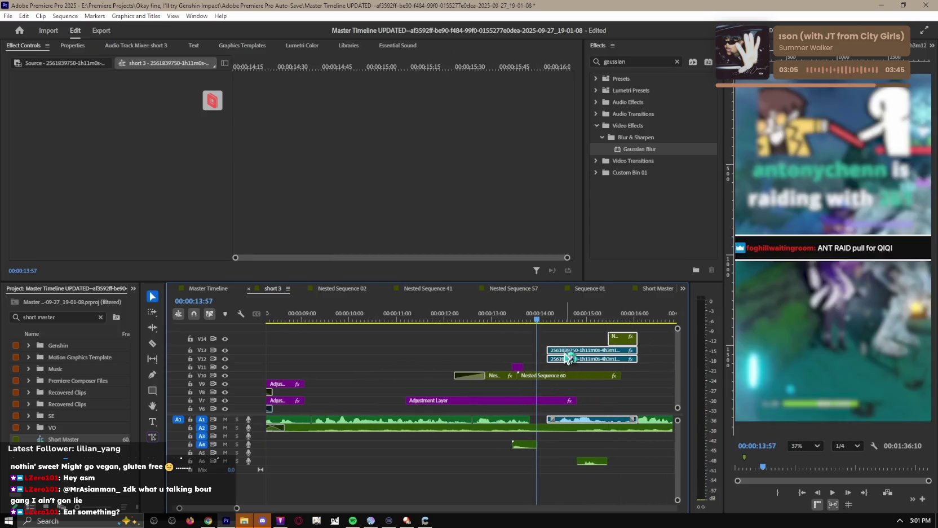
pyautogui.press('Down')
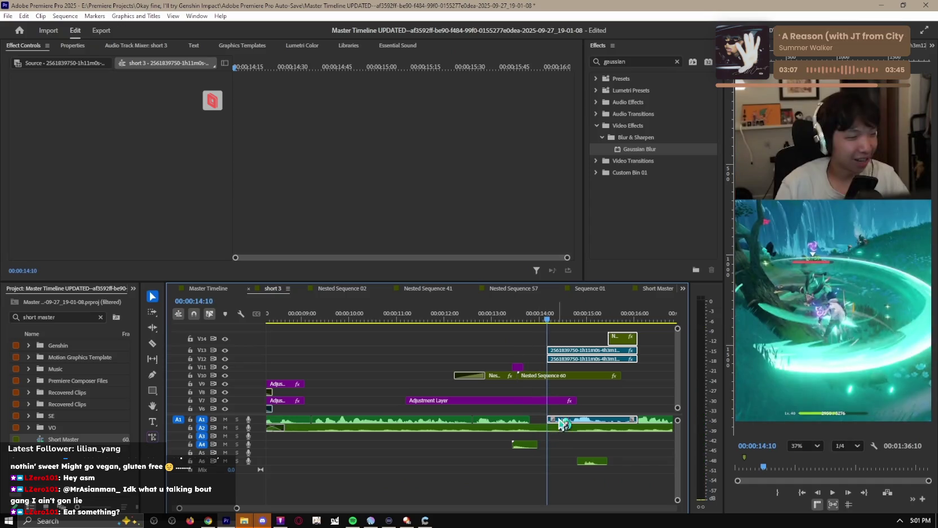
pyautogui.click(545, 400)
# Step: Extend the V13 gameplay clip to start earlier and play back from about 13:36
pyautogui.moveTo(550, 419); pyautogui.dragTo(537, 423)
pyautogui.click(537, 423)
pyautogui.click(545, 350)
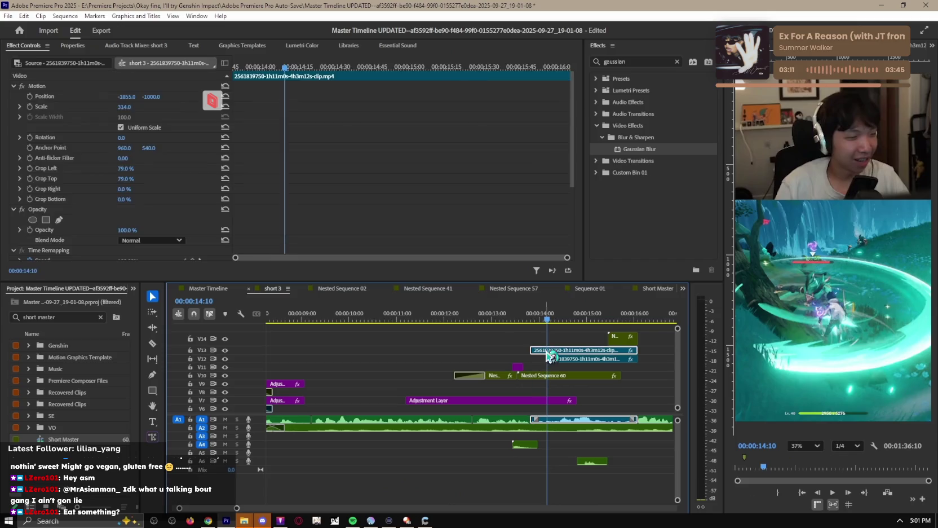
pyautogui.click(521, 318)
pyautogui.click(532, 358)
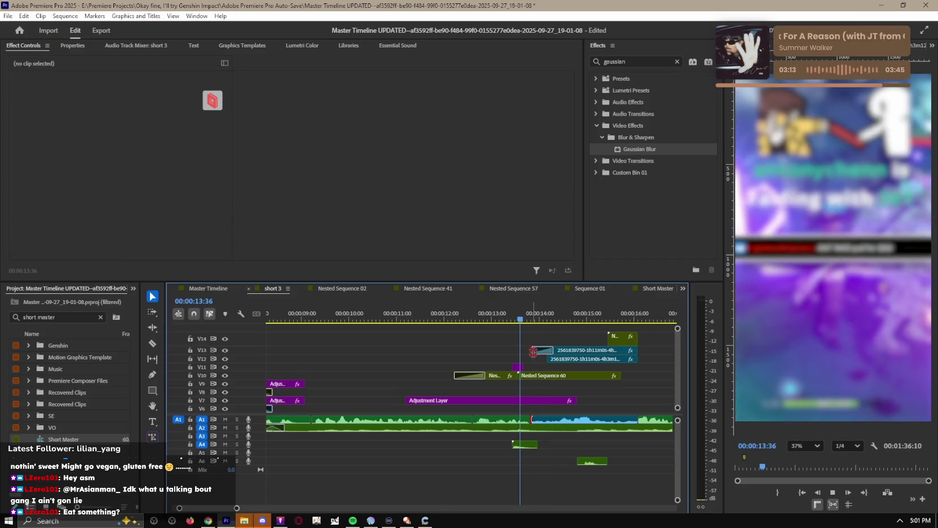
pyautogui.press('space')
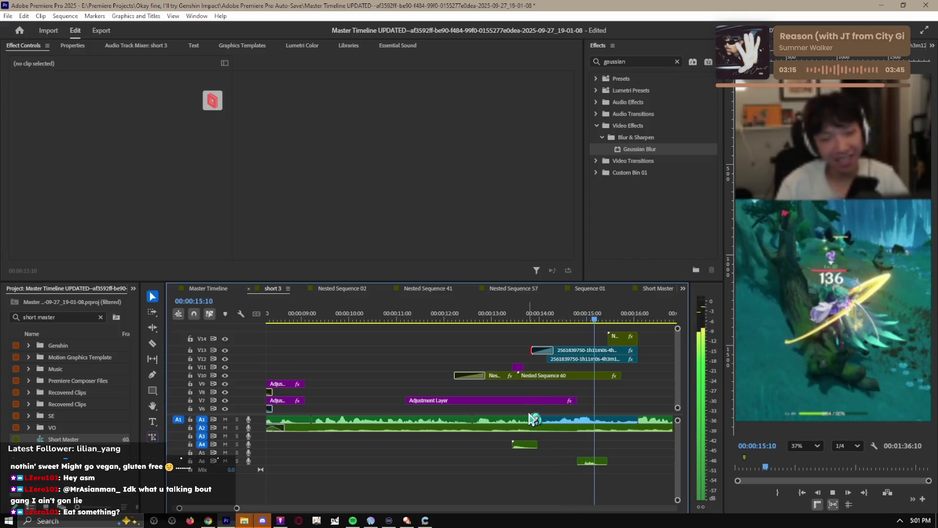
# Step: Review playback around the V12 clip start from about 13:32, zoomed in
pyautogui.click(545, 360)
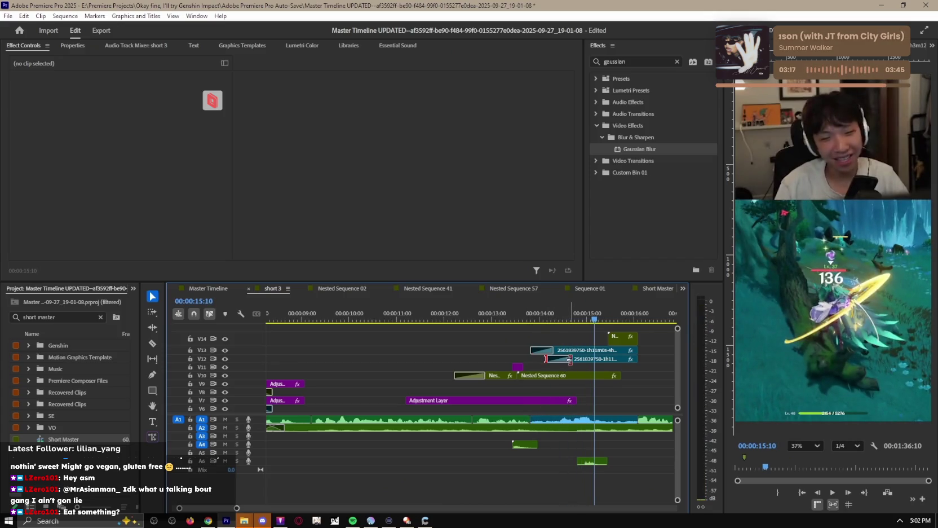
pyautogui.press('space')
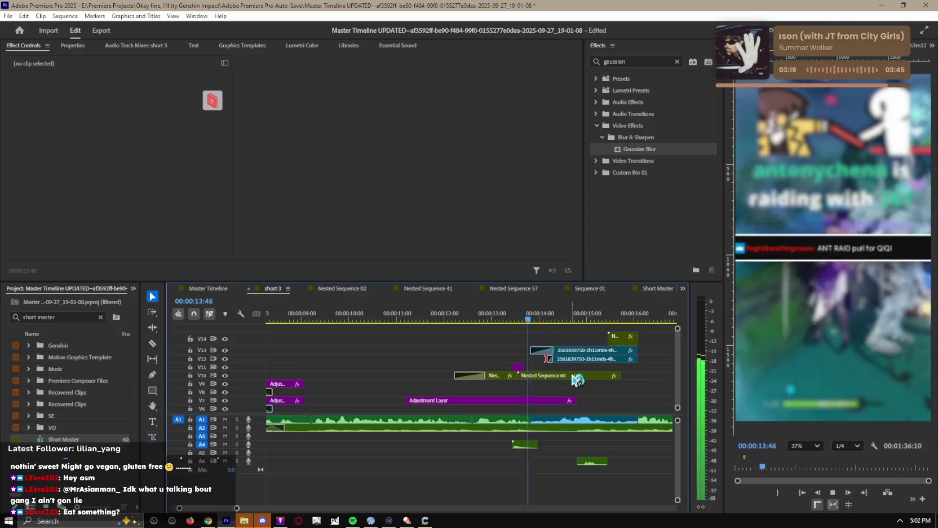
pyautogui.press('=')
pyautogui.press('space')
pyautogui.click(528, 314)
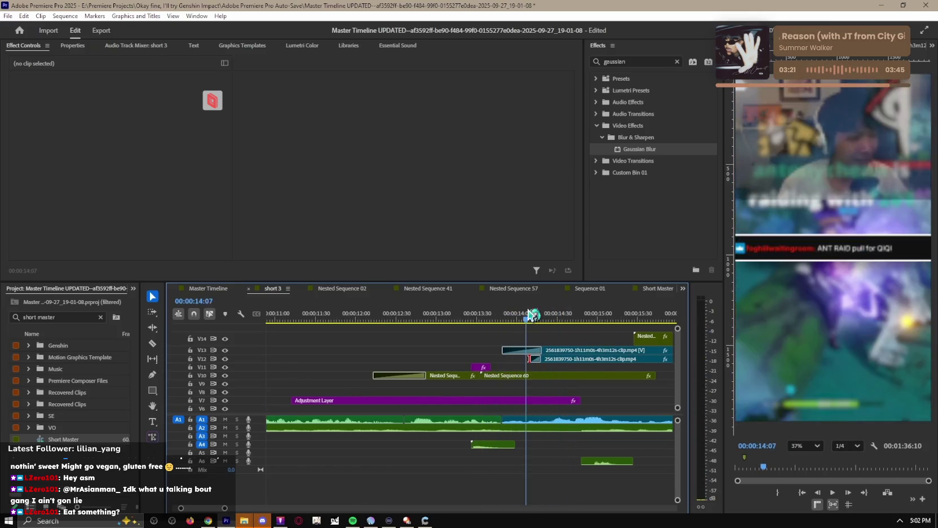
pyautogui.click(480, 314)
pyautogui.press('space')
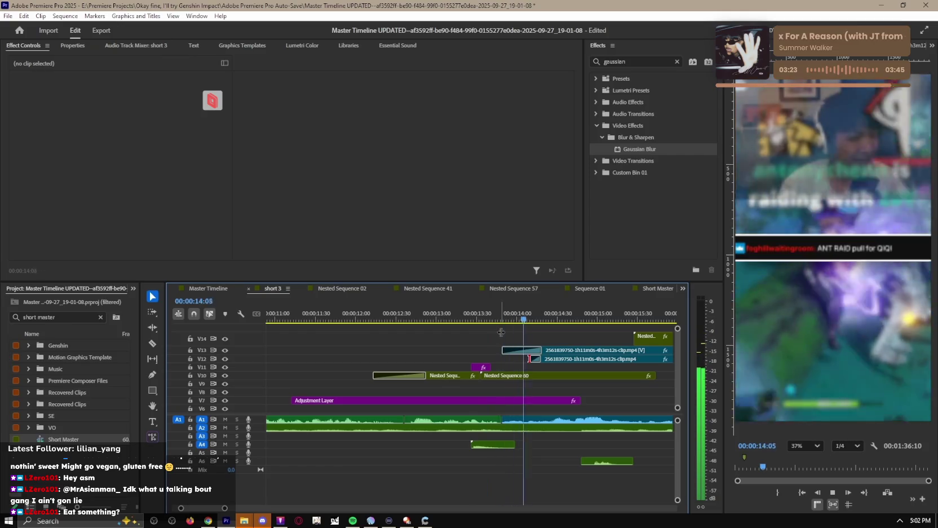
pyautogui.click(481, 314)
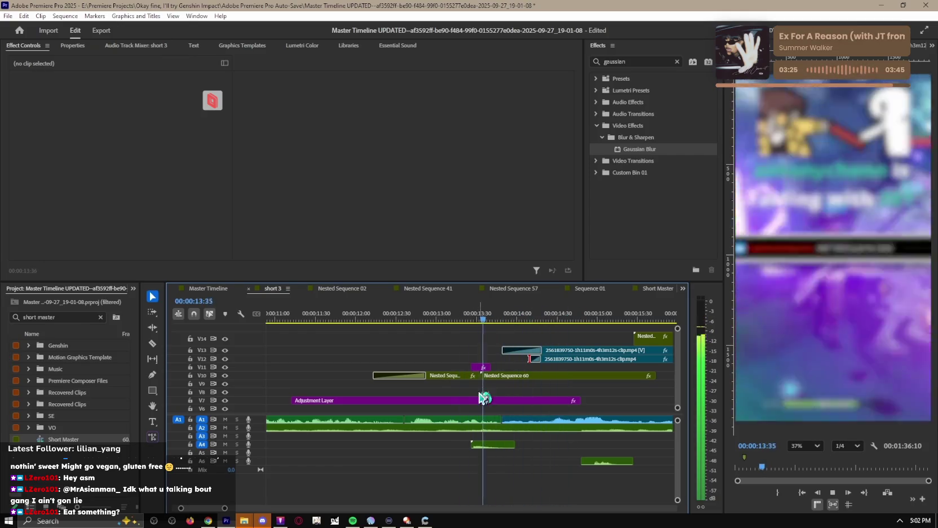
pyautogui.press('=')
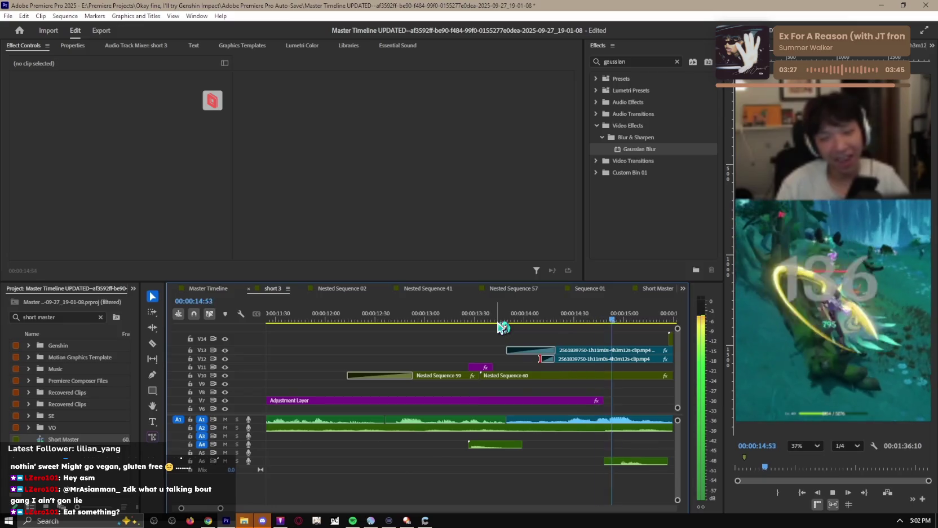
pyautogui.press('space')
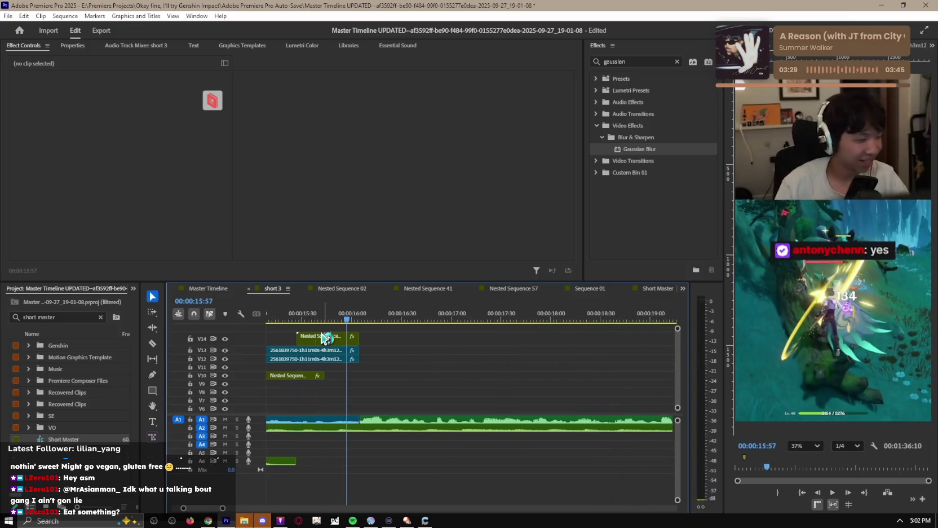
# Step: Nudge the SHADOW.mp3 sound effect on A6 later and play it back
pyautogui.scroll(3, 325, 337)
pyautogui.moveTo(384, 460); pyautogui.dragTo(400, 461)
pyautogui.click(341, 319)
pyautogui.press('space')
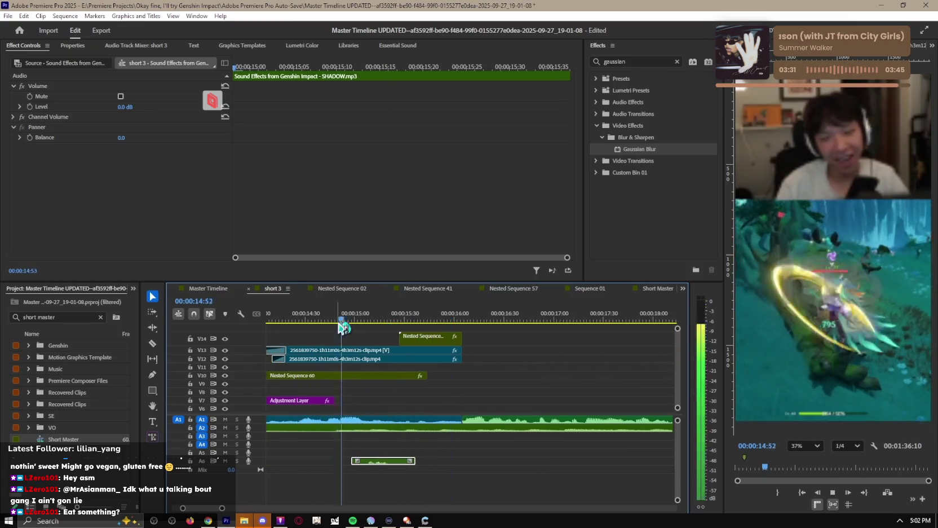
pyautogui.moveTo(383, 461); pyautogui.dragTo(396, 461)
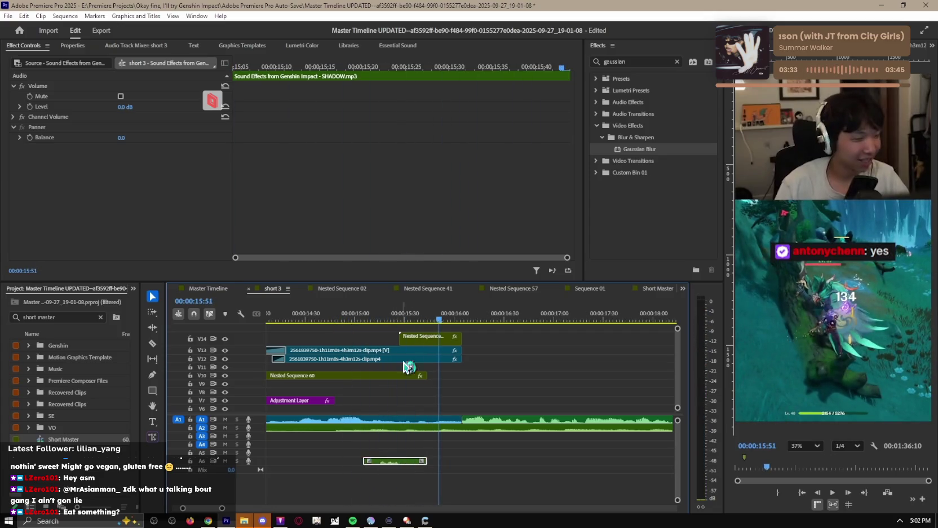
pyautogui.click(408, 368)
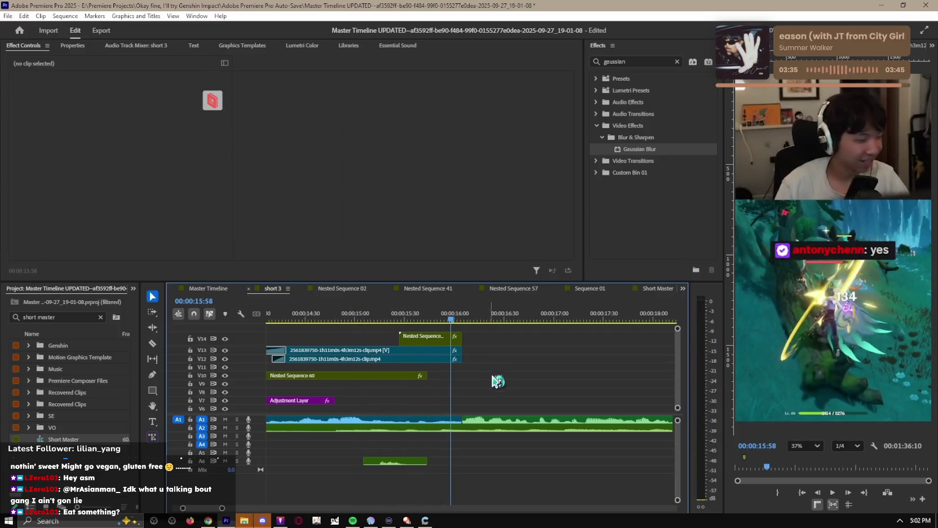
pyautogui.press('space')
# Step: Trim the A1 audio end back to the V1 clip start and play back
pyautogui.scroll(-5, 494, 395)
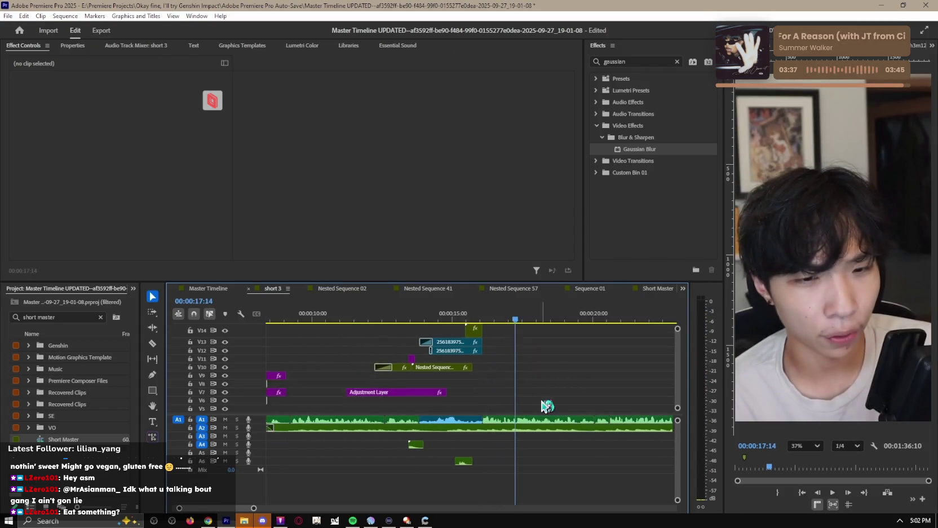
pyautogui.scroll(-3, 545, 406)
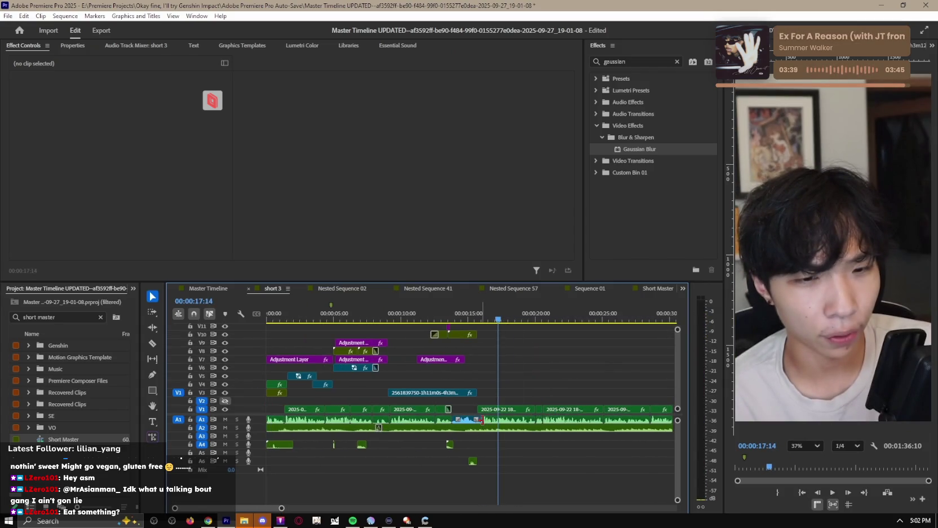
pyautogui.scroll(3, 477, 419)
pyautogui.scroll(2, 477, 419)
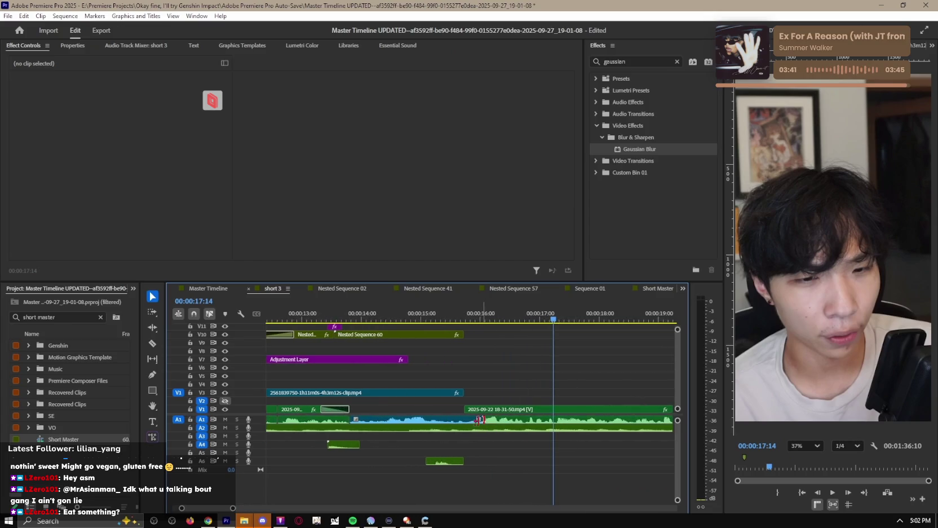
pyautogui.moveTo(478, 420); pyautogui.dragTo(464, 419)
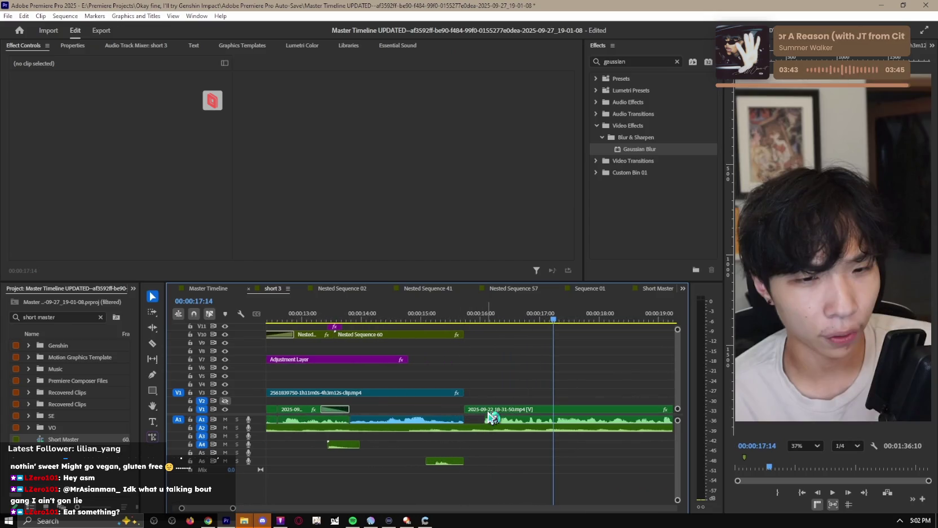
pyautogui.click(493, 417)
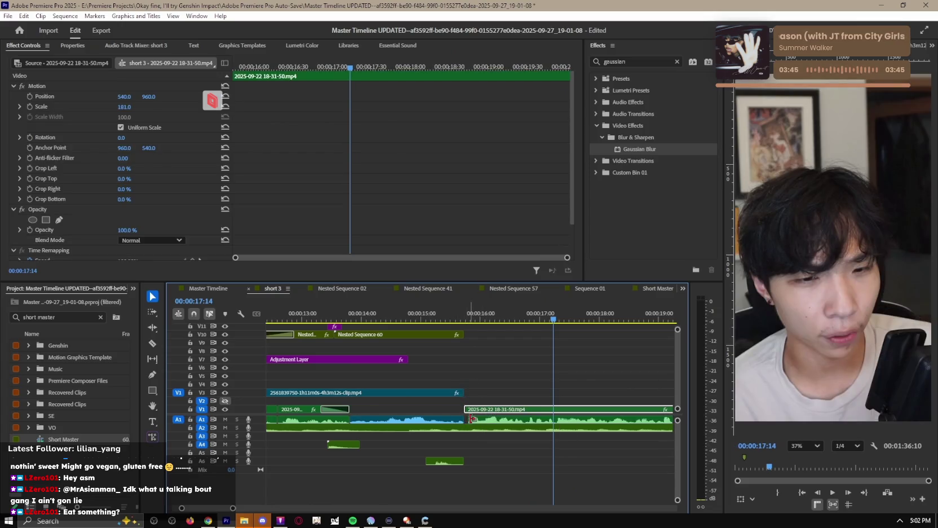
pyautogui.scroll(-2, 473, 419)
pyautogui.click(510, 366)
pyautogui.press('space')
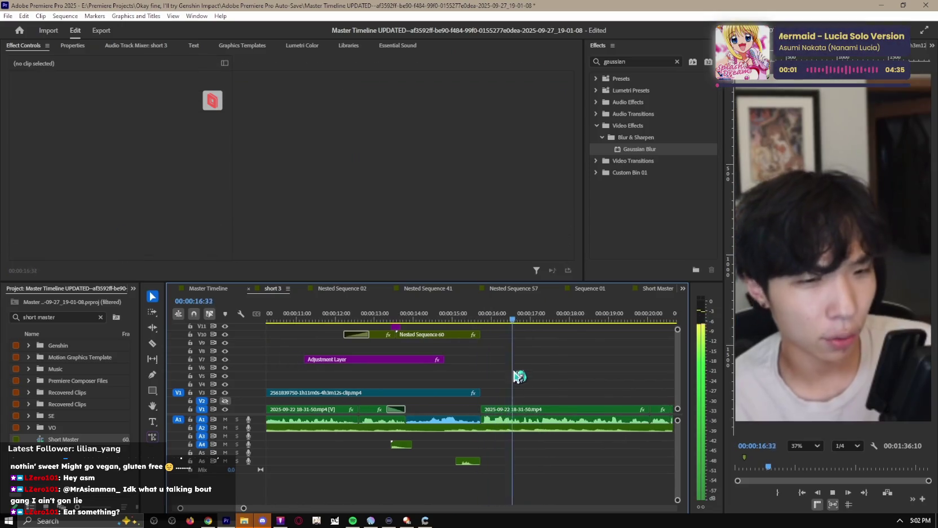
pyautogui.scroll(-3, 518, 390)
pyautogui.press('space')
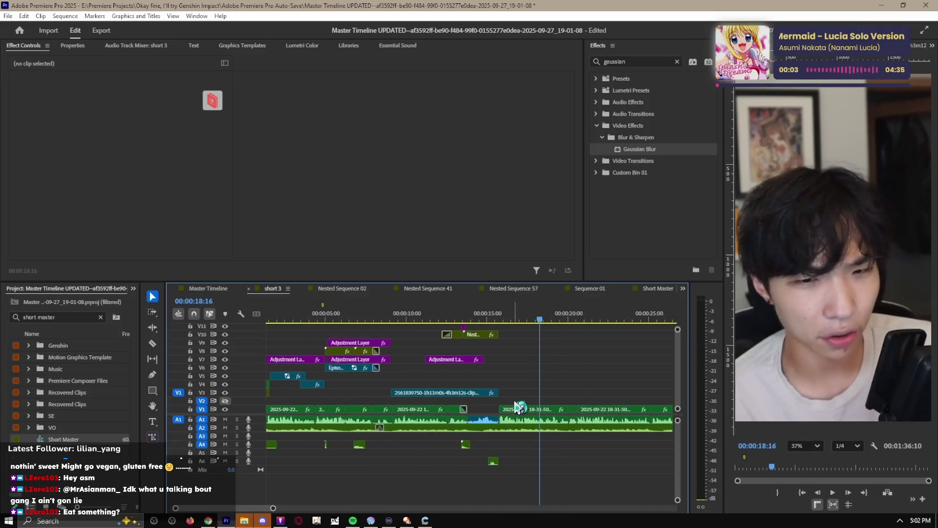
# Step: Move IMG_3033.MOV earlier to about 15:45 and play from it
pyautogui.click(520, 408)
pyautogui.scroll(3, 519, 408)
pyautogui.moveTo(538, 393)
pyautogui.mouseDown()
pyautogui.moveTo(382, 406)
pyautogui.moveTo(358, 390)
pyautogui.mouseUp()
pyautogui.press('Up')
pyautogui.press('space')
pyautogui.click(475, 359)
pyautogui.scroll(3, 429, 386)
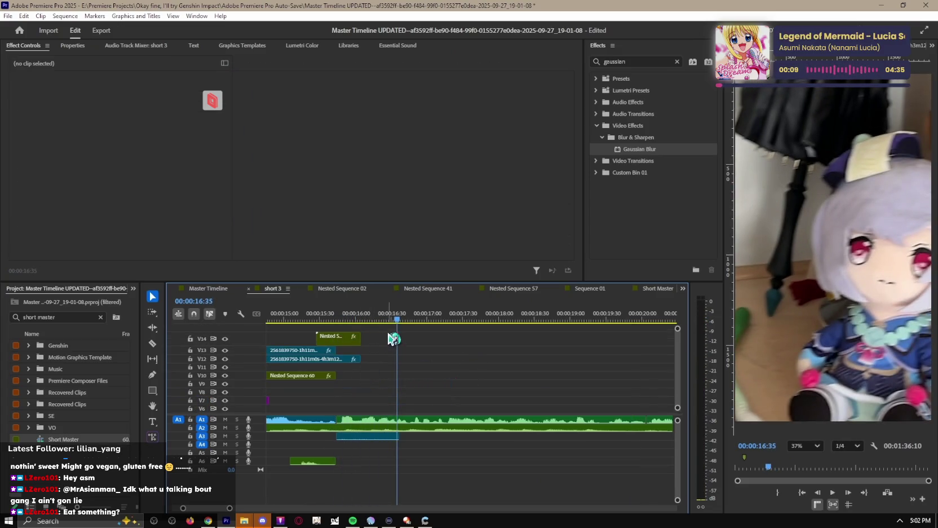
# Step: Move IMG_3033.MOV up to the top track and extend it to about 17:56
pyautogui.scroll(-3, 393, 338)
pyautogui.moveTo(394, 413); pyautogui.dragTo(385, 337)
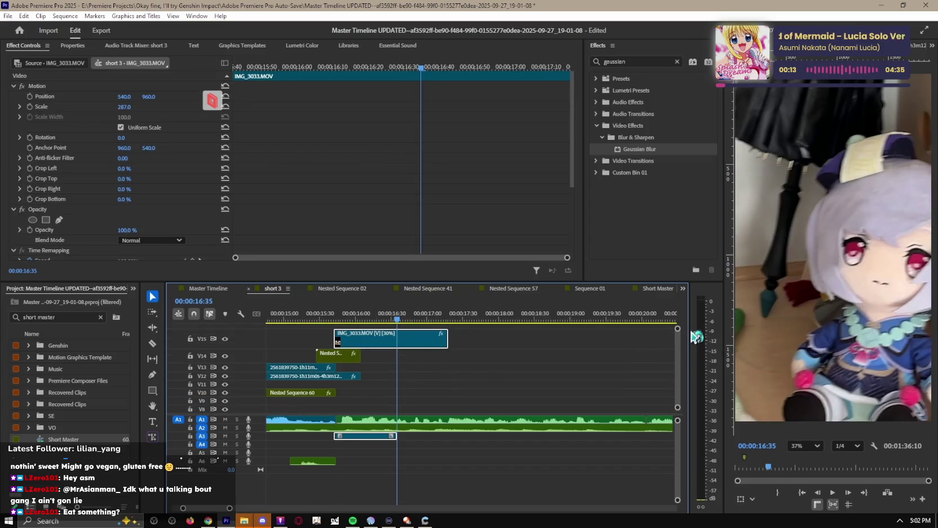
pyautogui.click(409, 356)
pyautogui.press('space')
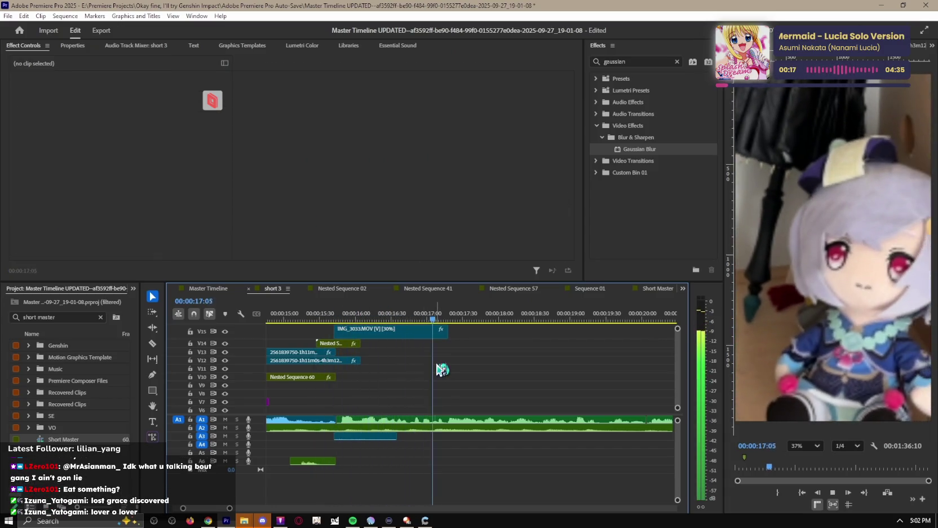
pyautogui.moveTo(448, 332)
pyautogui.mouseDown()
pyautogui.moveTo(493, 332)
pyautogui.moveTo(486, 352)
pyautogui.mouseUp()
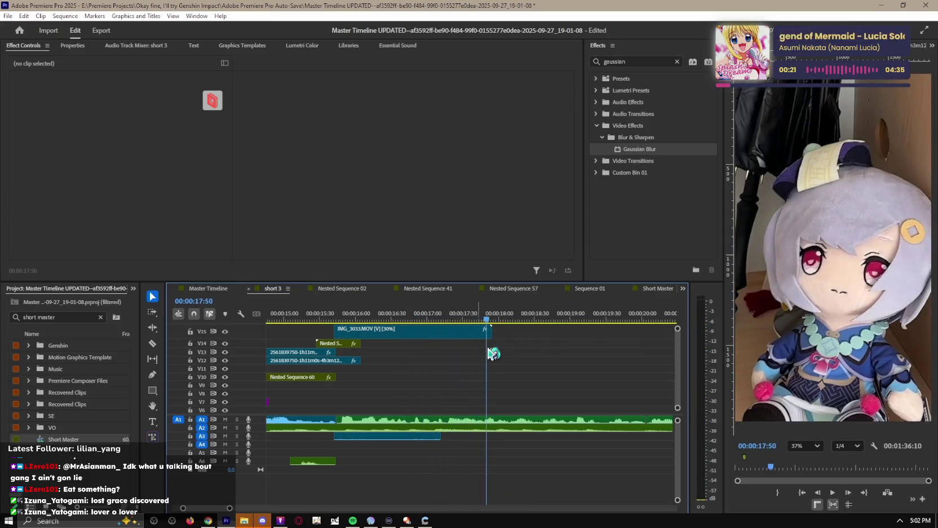
pyautogui.scroll(-1, 587, 401)
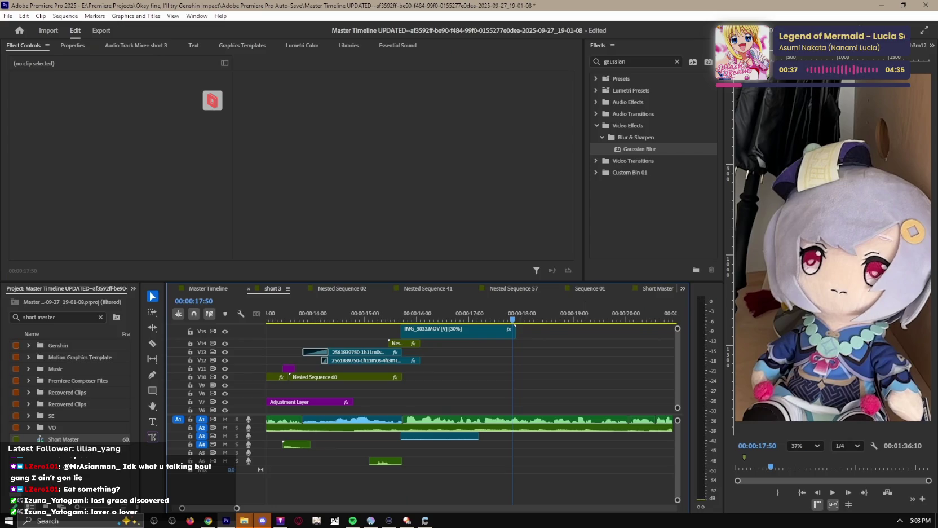
# Step: Place IMG_3033.MOV on a new top V15 track near 16:50, playing from 15:20
pyautogui.moveTo(408, 319); pyautogui.dragTo(382, 319)
pyautogui.moveTo(678, 328); pyautogui.dragTo(682, 339)
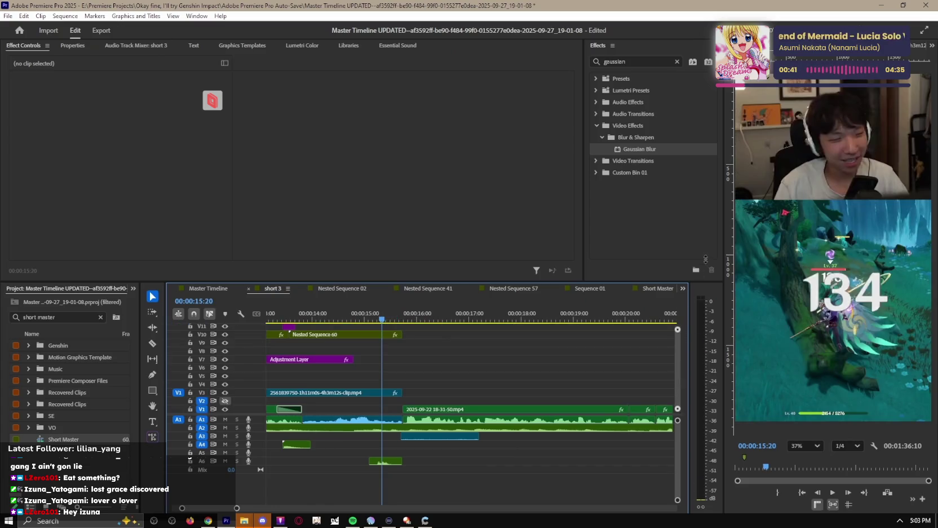
pyautogui.press('space')
pyautogui.moveTo(500, 352); pyautogui.dragTo(538, 337)
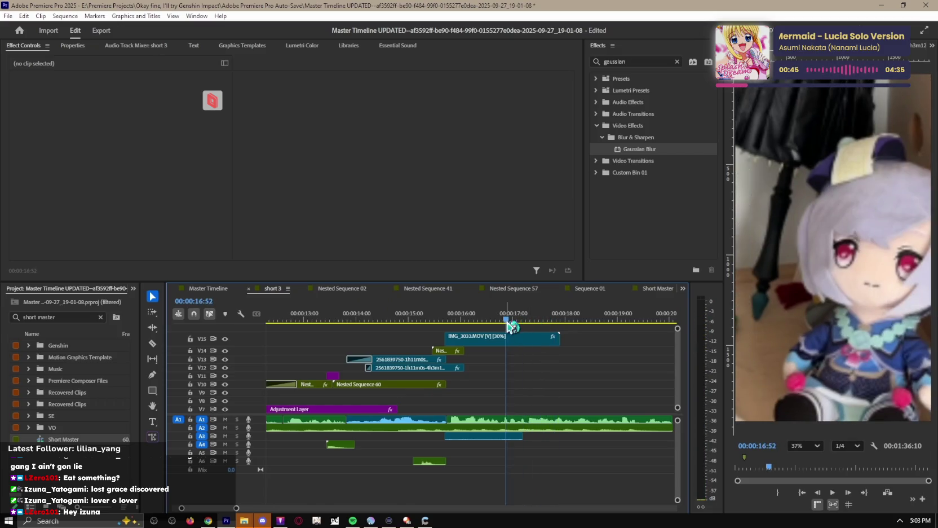
pyautogui.press('space')
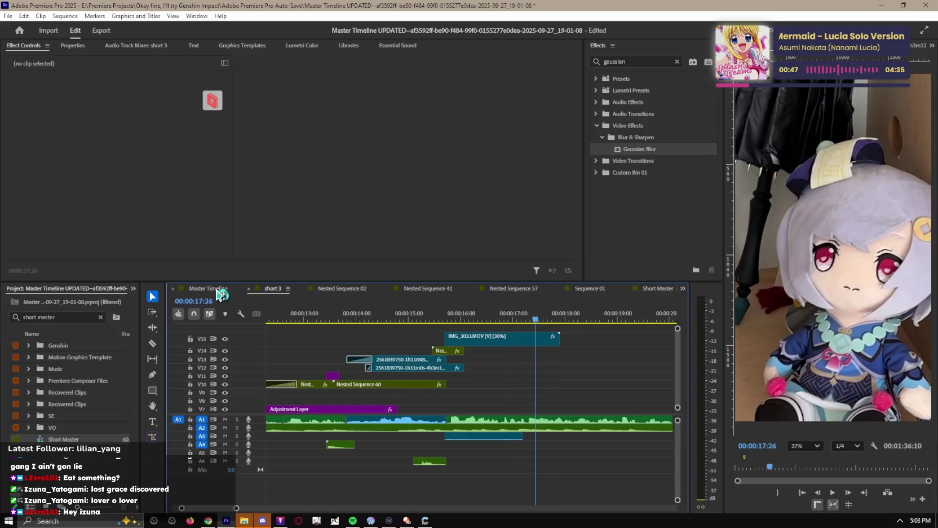
# Step: Switch to the Master Timeline sequence and play it with the timeline zoomed out
pyautogui.click(218, 289)
pyautogui.click(583, 345)
pyautogui.press('space')
pyautogui.press('-')
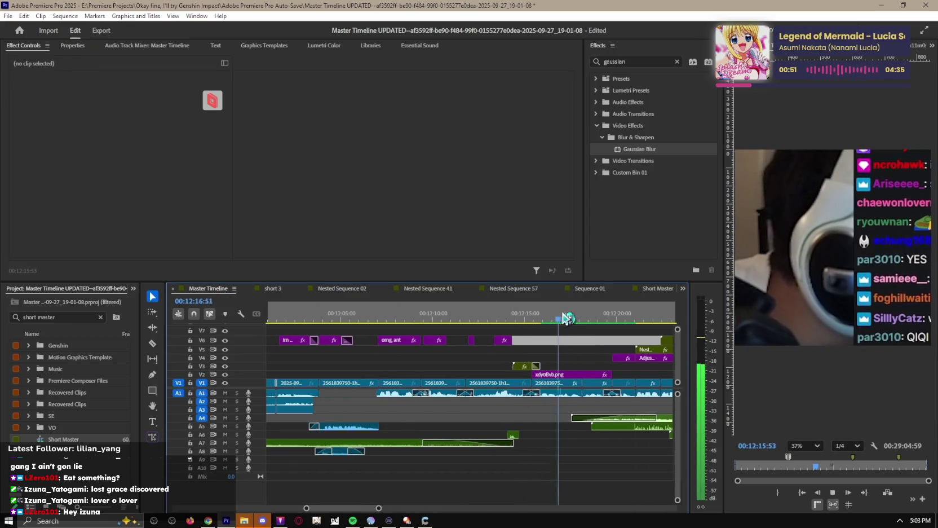
pyautogui.scroll(-3, 584, 372)
pyautogui.press('space')
# Step: Shuttle with J/K/L to 12:30 and select the A7 sound-effect clip
pyautogui.press('l')
pyautogui.press('l')
pyautogui.press('l')
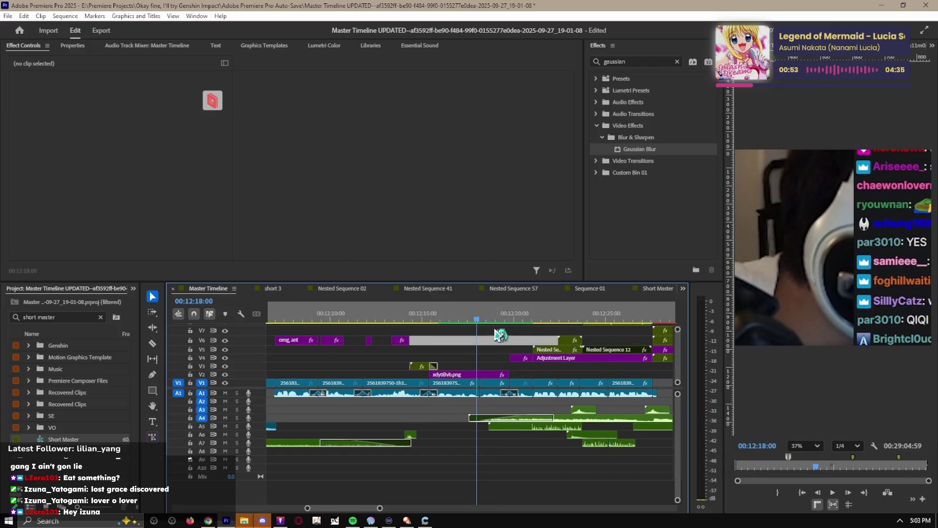
pyautogui.press('j')
pyautogui.press('j')
pyautogui.press('j')
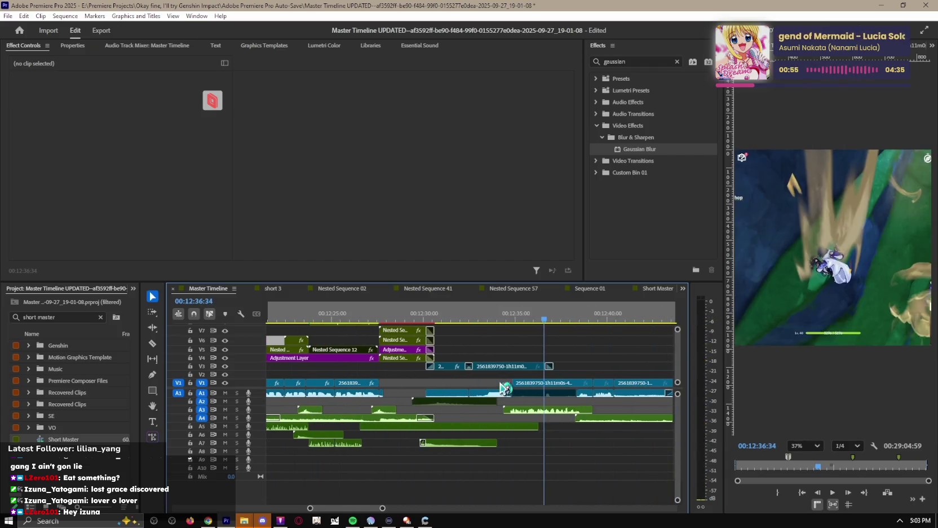
pyautogui.press('k')
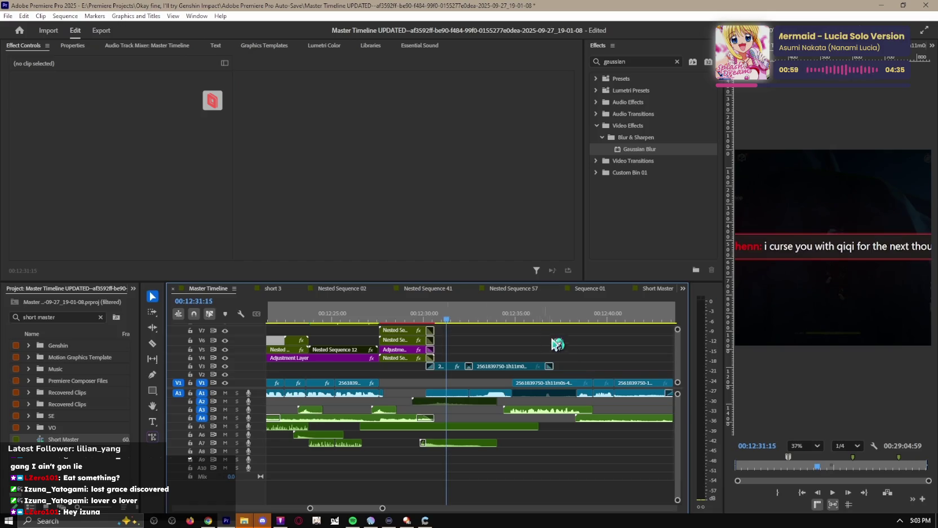
pyautogui.click(419, 320)
pyautogui.press('j')
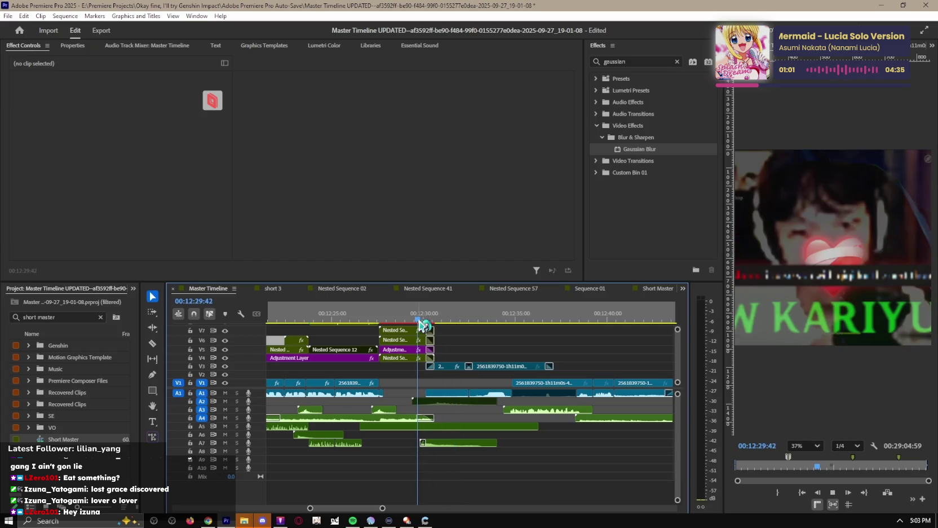
pyautogui.press('=')
pyautogui.press('l')
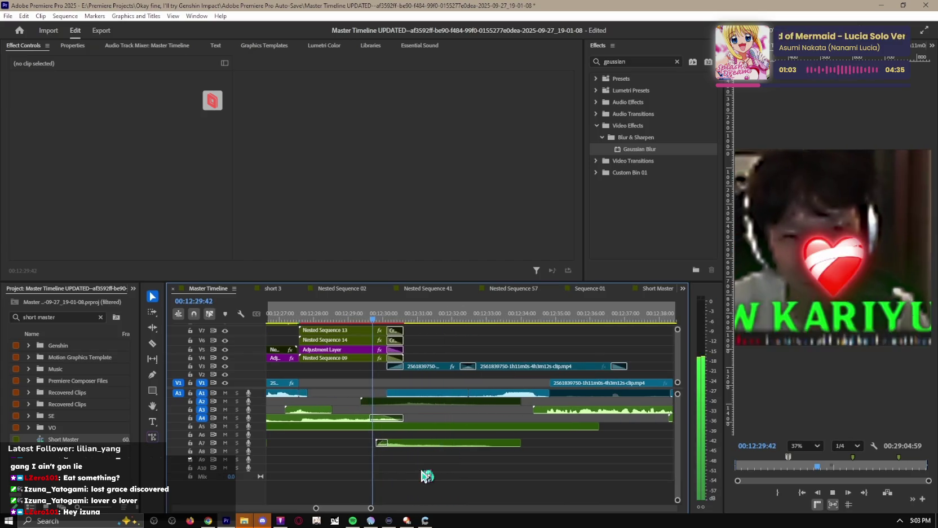
pyautogui.click(446, 445)
pyautogui.press('k')
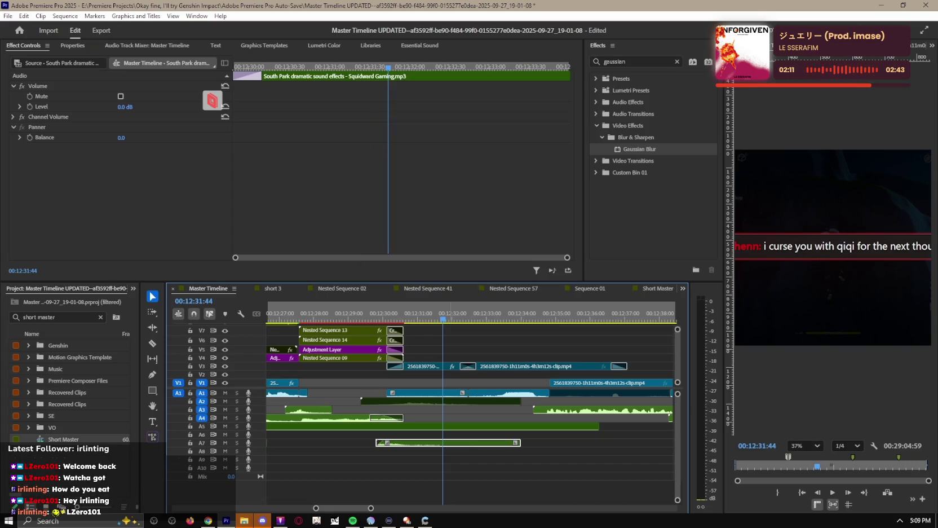
pyautogui.click(364, 318)
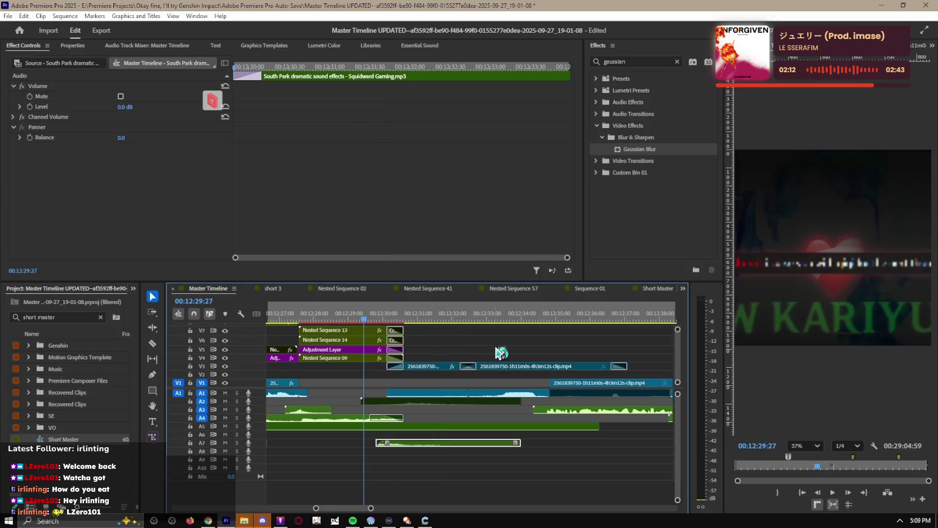
# Step: Play the Master Timeline section starting at 12:29
pyautogui.click(503, 350)
pyautogui.press('space')
pyautogui.keyDown('alt'); pyautogui.scroll(-1, 500, 354); pyautogui.keyUp('alt')
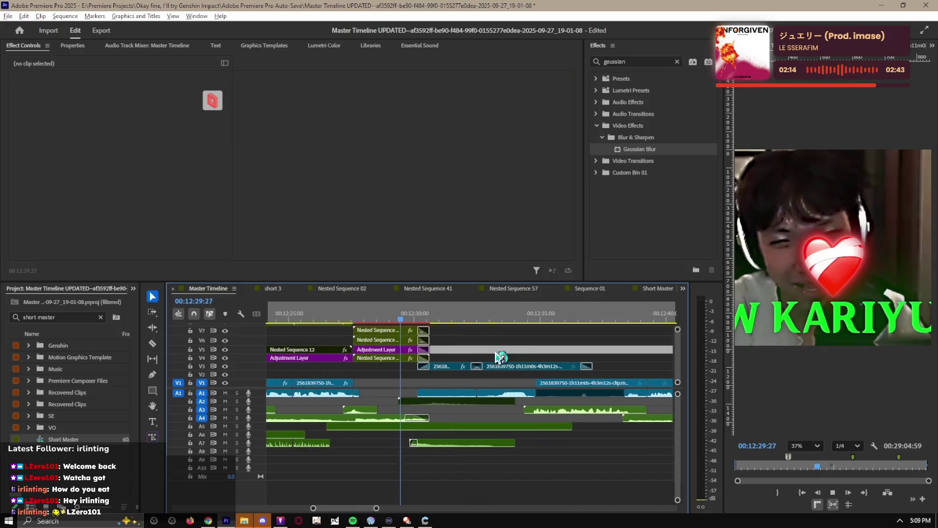
pyautogui.keyDown('alt'); pyautogui.scroll(-1, 498, 356); pyautogui.keyUp('alt')
pyautogui.scroll(1, 500, 355)
pyautogui.scroll(-2, 505, 358)
pyautogui.scroll(2, 513, 360)
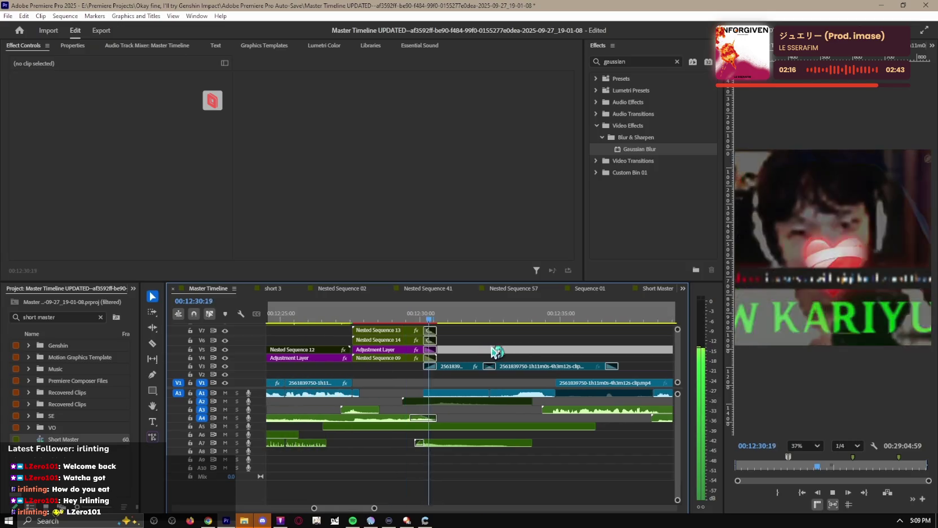
pyautogui.keyDown('alt'); pyautogui.scroll(2, 520, 361); pyautogui.keyUp('alt')
# Step: Select Nested Sequence 18 with its A7 sound-effect clip and go to short 3
pyautogui.click(434, 366)
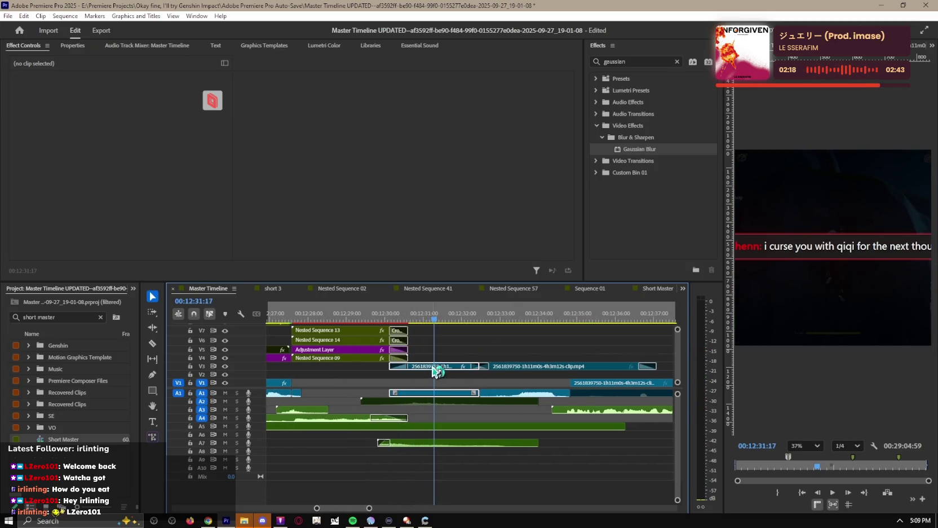
pyautogui.click(427, 445)
pyautogui.scroll(2, 451, 395)
pyautogui.keyDown('ctrl'); pyautogui.scroll(2, 456, 367); pyautogui.keyUp('ctrl')
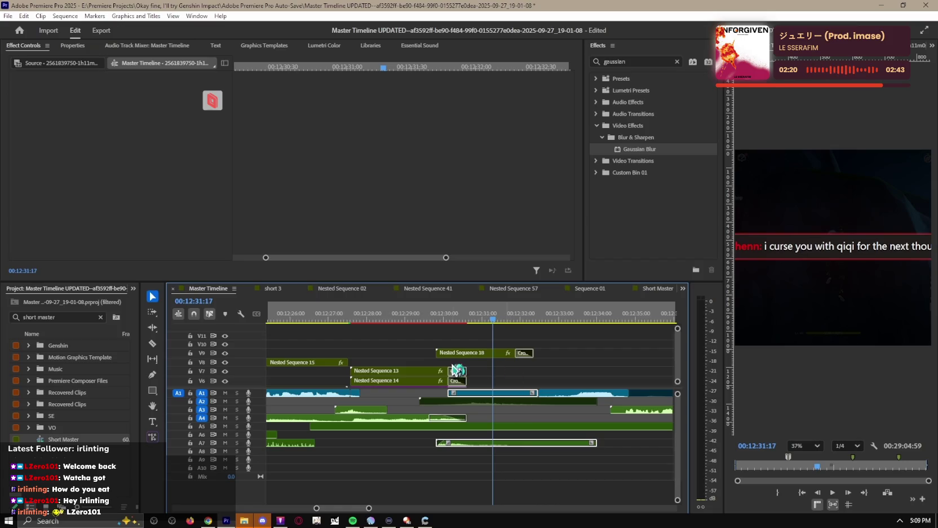
pyautogui.click(484, 355)
pyautogui.click(491, 446)
pyautogui.keyDown('shift'); pyautogui.click(477, 355); pyautogui.keyUp('shift')
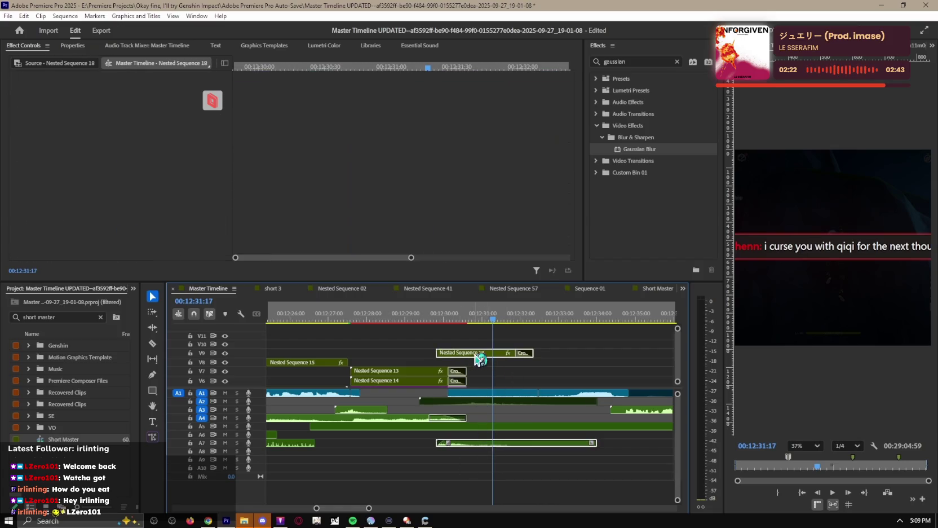
pyautogui.click(273, 289)
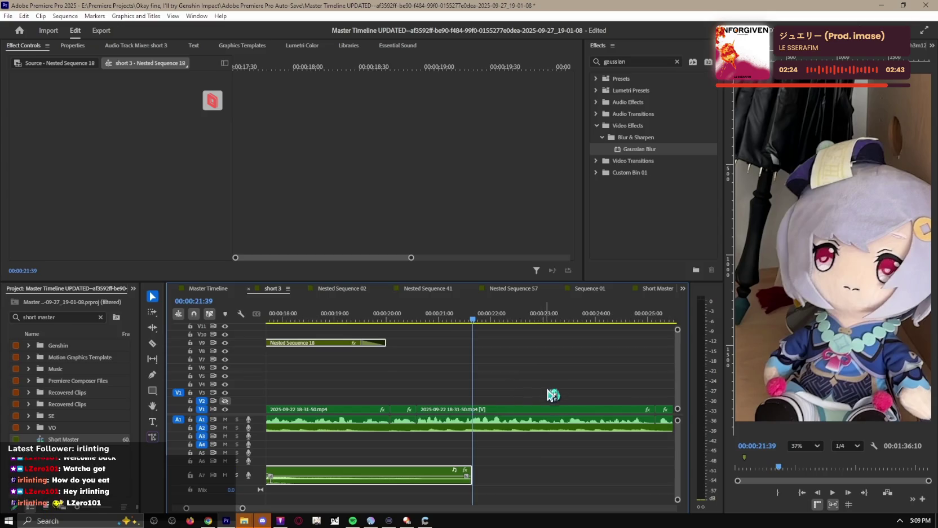
# Step: Play short 3 from about 12 seconds to review the edits
pyautogui.scroll(3, 506, 400)
pyautogui.scroll(2, 508, 399)
pyautogui.scroll(3, 510, 397)
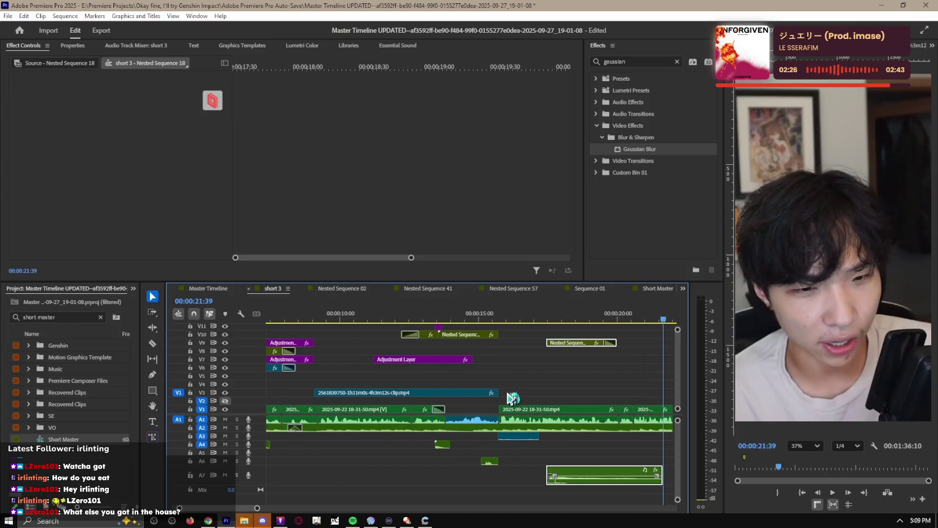
pyautogui.scroll(-1, 514, 395)
pyautogui.scroll(-1, 536, 394)
pyautogui.scroll(-1, 552, 395)
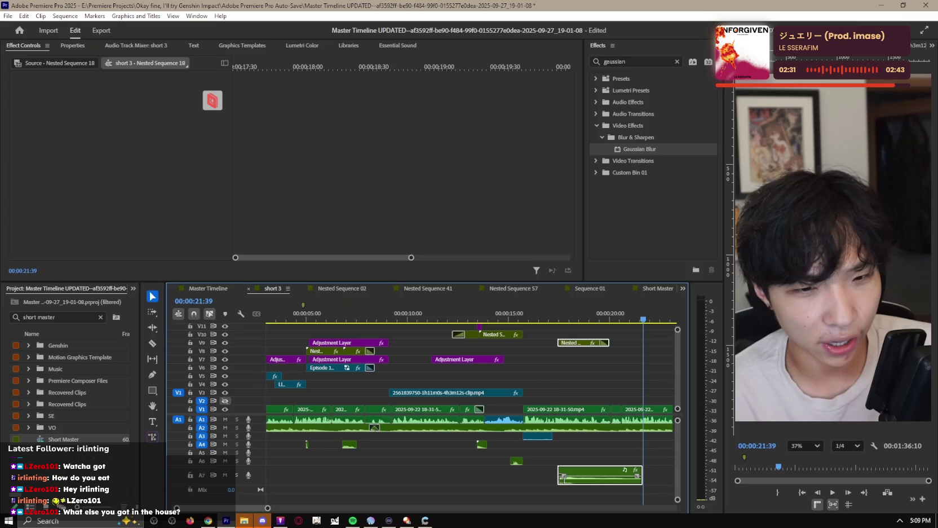
pyautogui.scroll(2, 581, 344)
pyautogui.scroll(2, 497, 335)
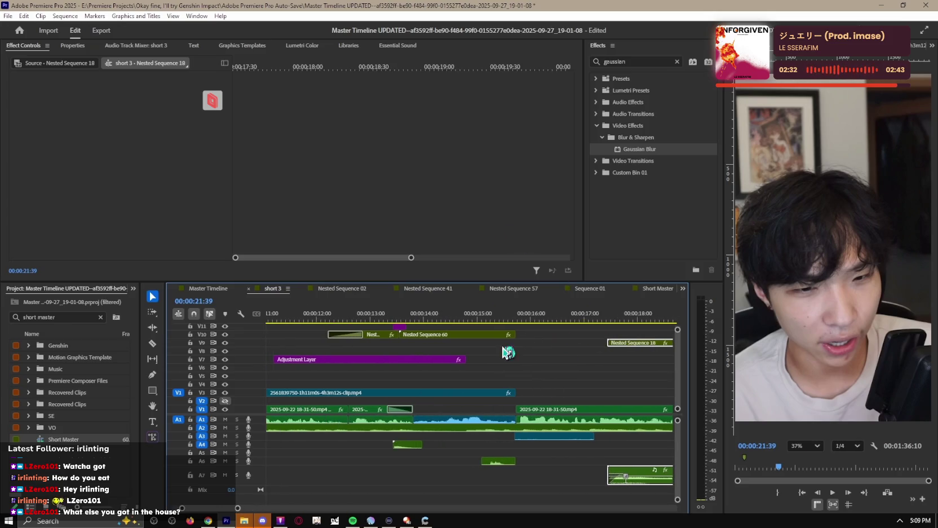
pyautogui.click(431, 317)
pyautogui.press('space')
pyautogui.scroll(-1, 604, 367)
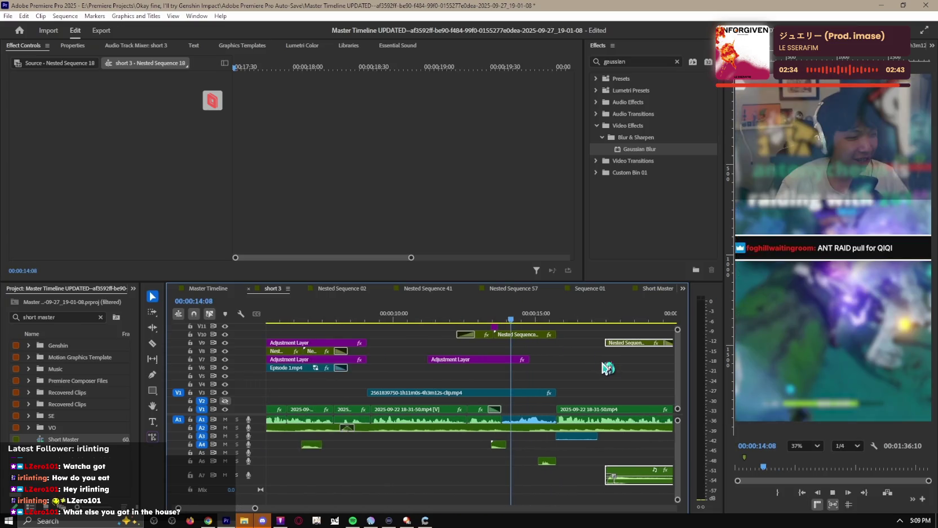
pyautogui.scroll(1, 597, 367)
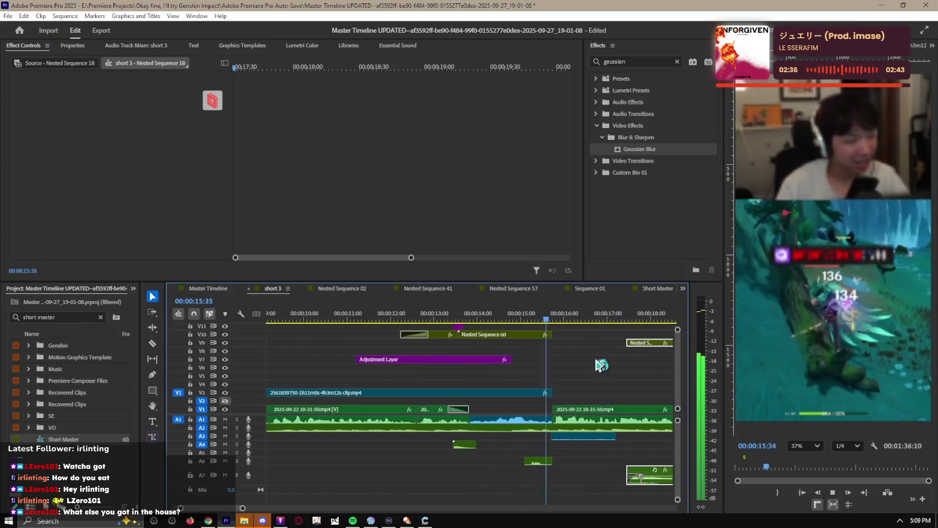
pyautogui.press('space')
pyautogui.press('space')
# Step: Stop at the 18-second mark and play the pasted section from there
pyautogui.scroll(-1, 620, 387)
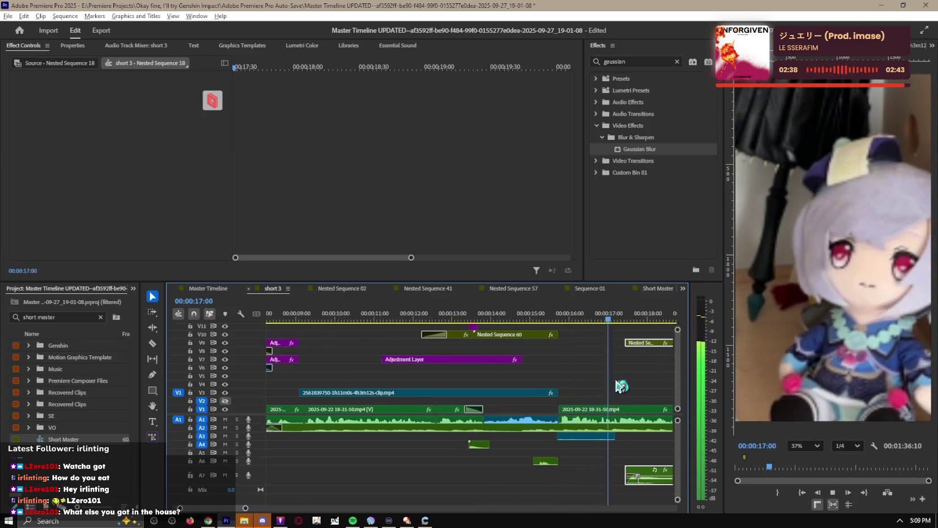
pyautogui.press('space')
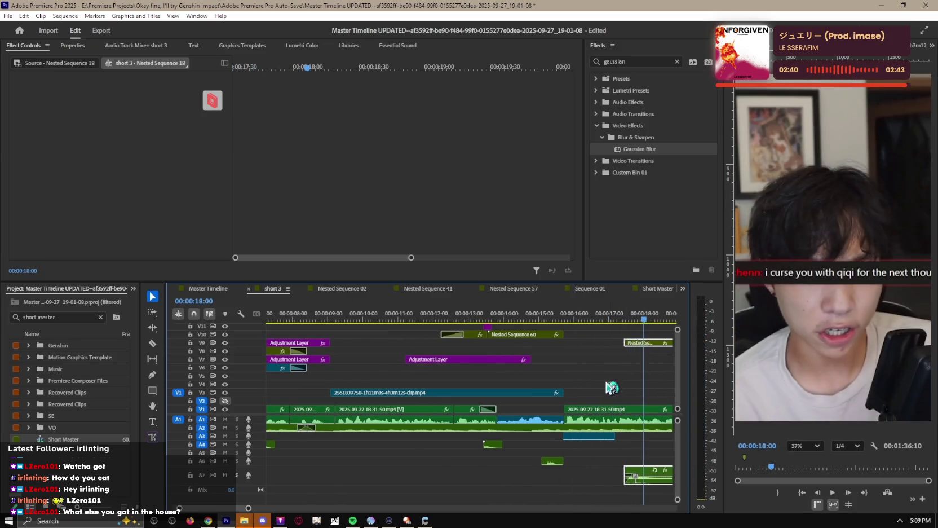
pyautogui.scroll(-1, 592, 384)
pyautogui.press('space')
pyautogui.scroll(-1, 617, 366)
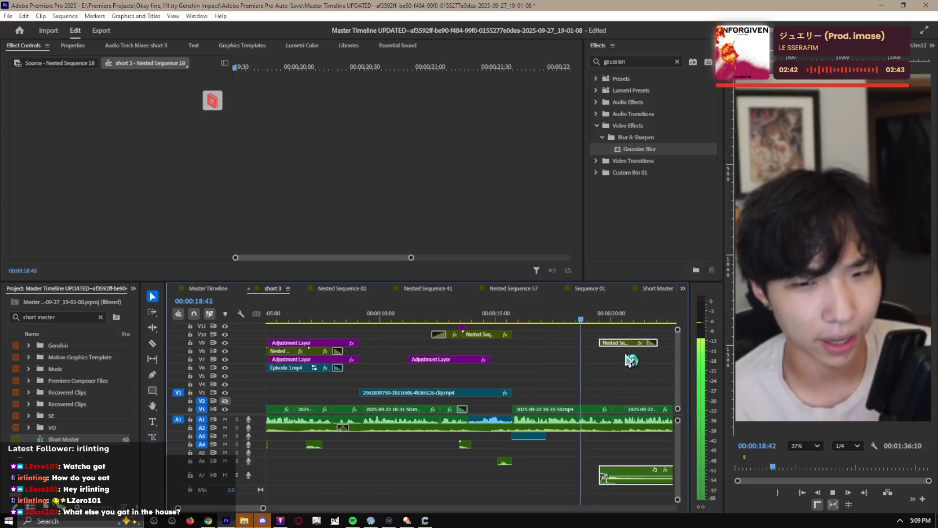
# Step: Shift Nested Sequence 18 slightly later and review it from about 19:39
pyautogui.moveTo(555, 342); pyautogui.dragTo(561, 342)
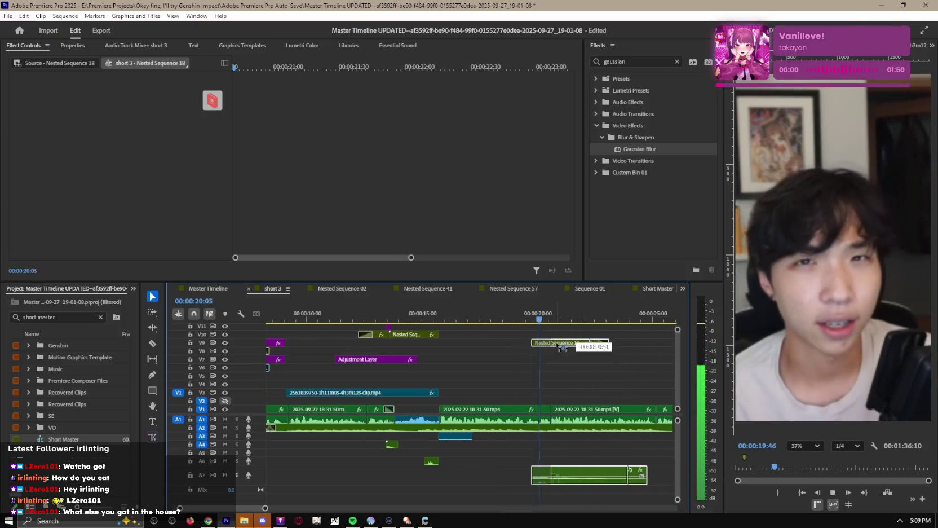
pyautogui.scroll(1, 539, 322)
pyautogui.click(534, 318)
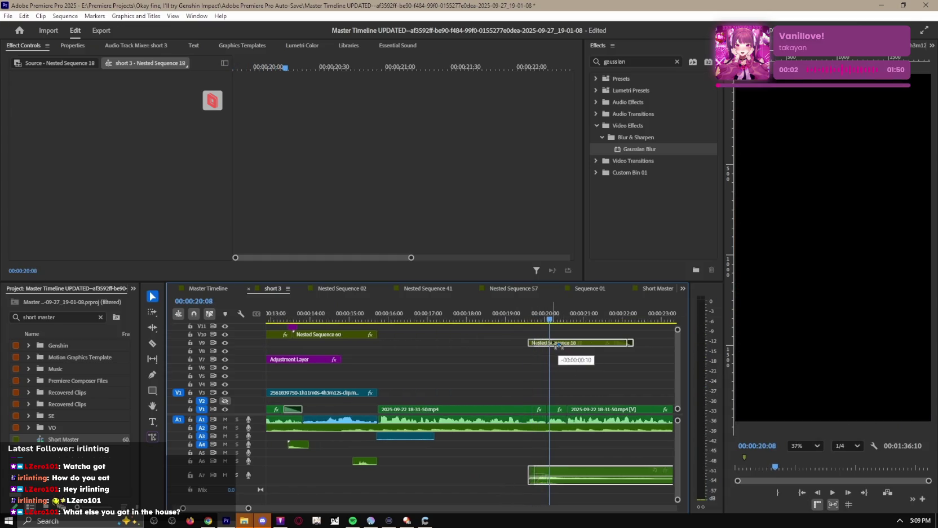
pyautogui.press('space')
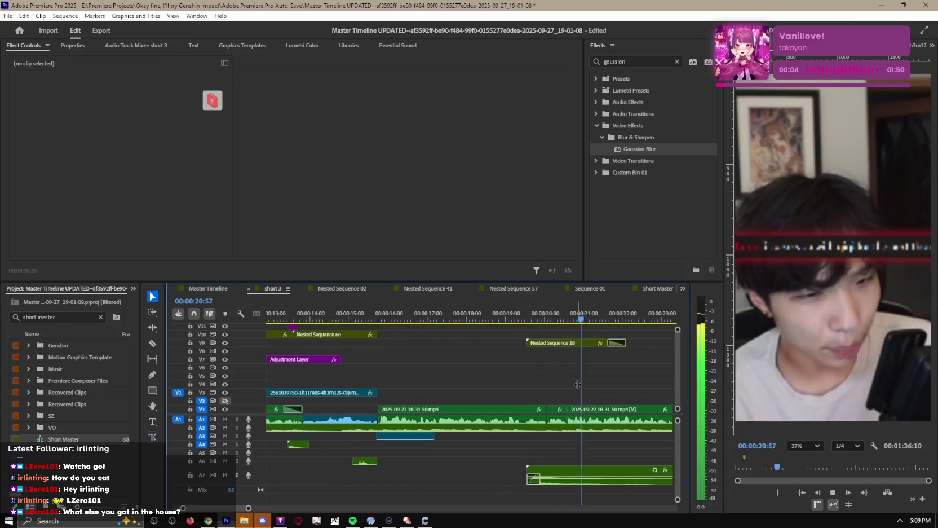
pyautogui.scroll(-2, 617, 412)
pyautogui.press('space')
pyautogui.scroll(-3, 618, 411)
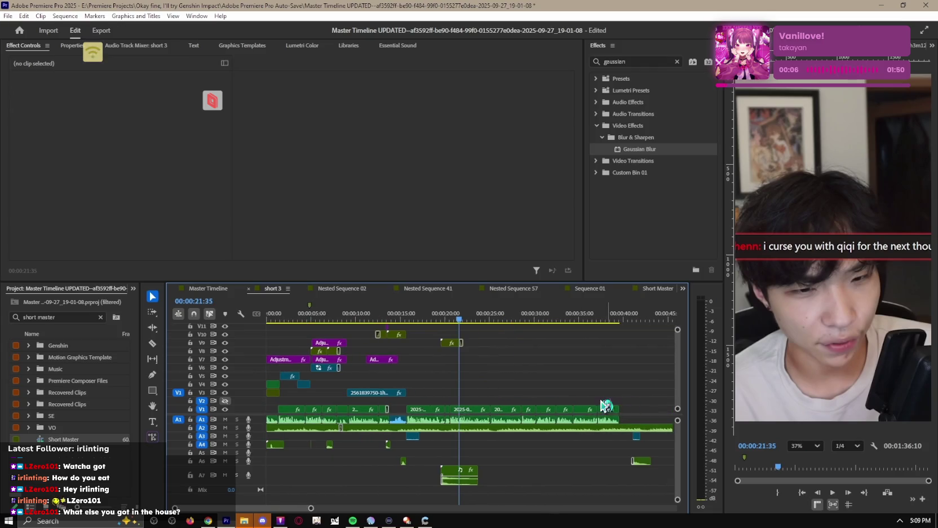
# Step: Review the V1 gameplay cut around 19:57
pyautogui.click(500, 410)
pyautogui.press('space')
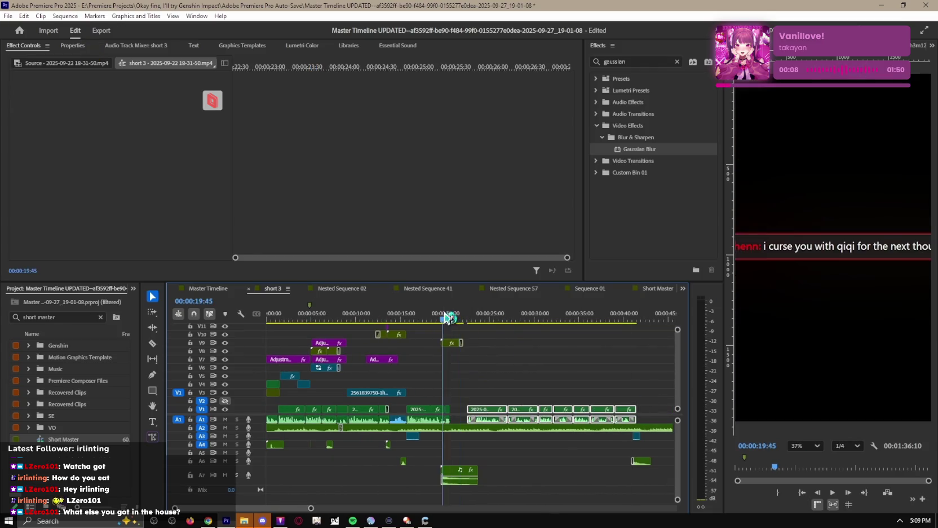
pyautogui.scroll(2, 480, 374)
pyautogui.scroll(1, 480, 373)
pyautogui.press('space')
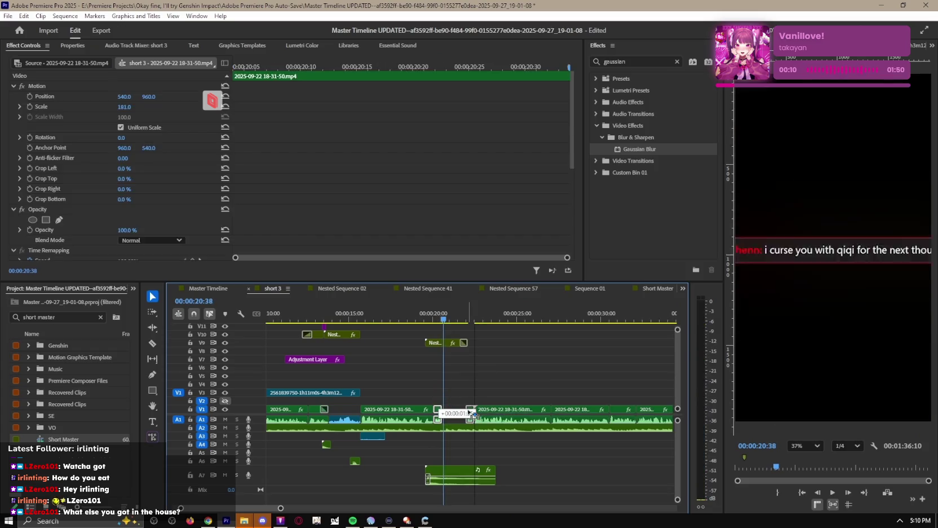
pyautogui.press('space')
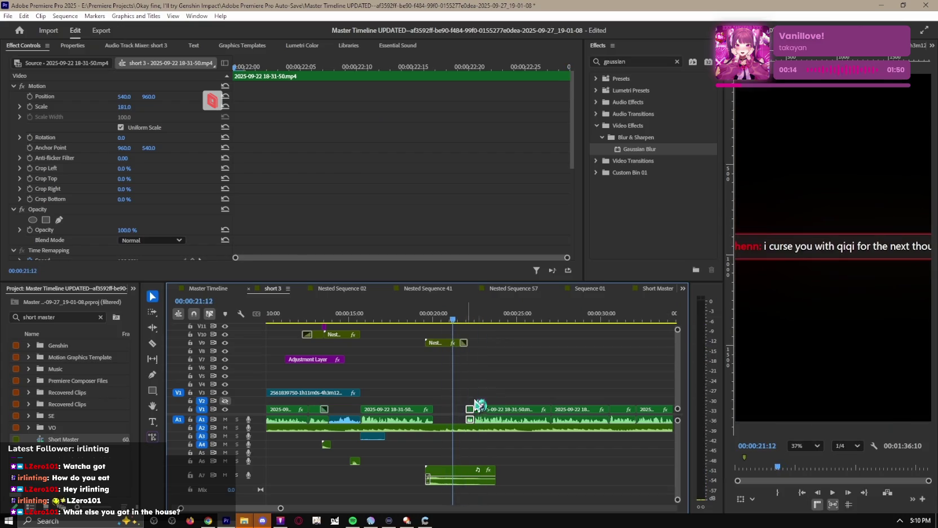
pyautogui.scroll(-2, 556, 383)
pyautogui.scroll(-2, 556, 383)
# Step: Marquee-select the later V1/A1 game clips and drag them left to close the gap
pyautogui.moveTo(551, 402); pyautogui.dragTo(394, 416)
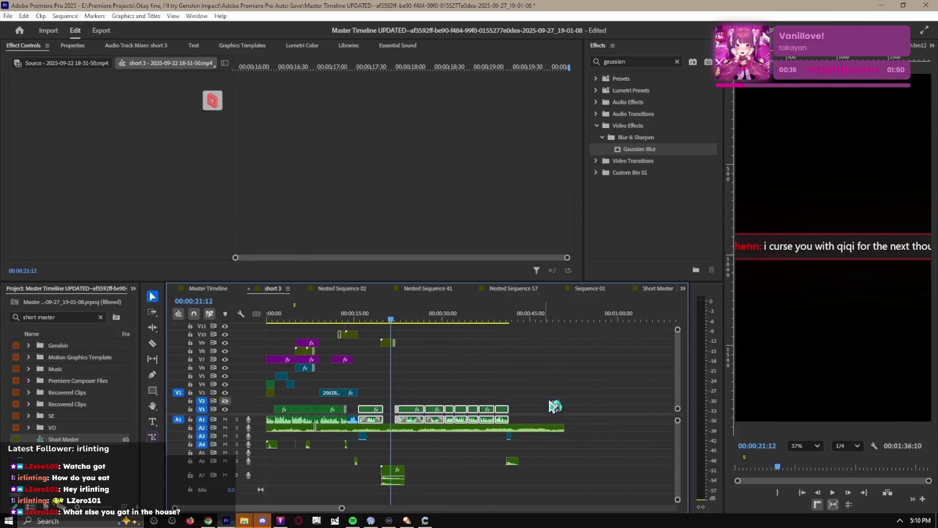
pyautogui.scroll(2, 428, 416)
pyautogui.scroll(2, 446, 415)
pyautogui.moveTo(457, 413); pyautogui.dragTo(442, 415)
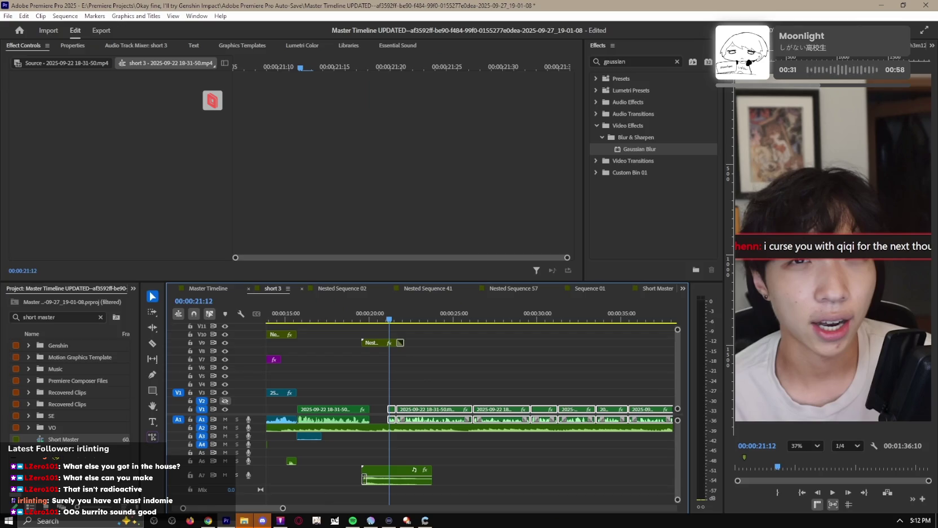
# Step: Deselect the game clips now starting at 21:12
pyautogui.click(476, 341)
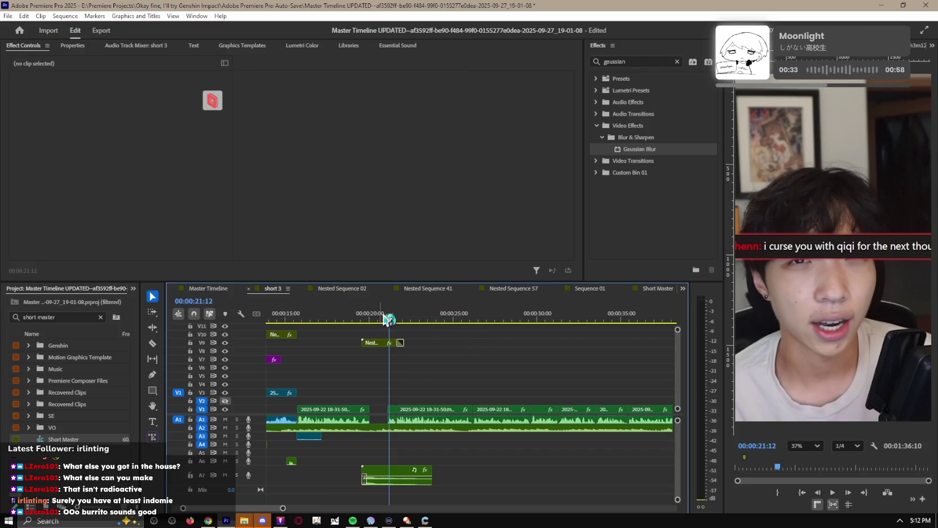
# Step: Save the project and play short 3 from the start through about 7 seconds
pyautogui.hotkey('ctrl', 's')
pyautogui.press('Home')
pyautogui.press('-')
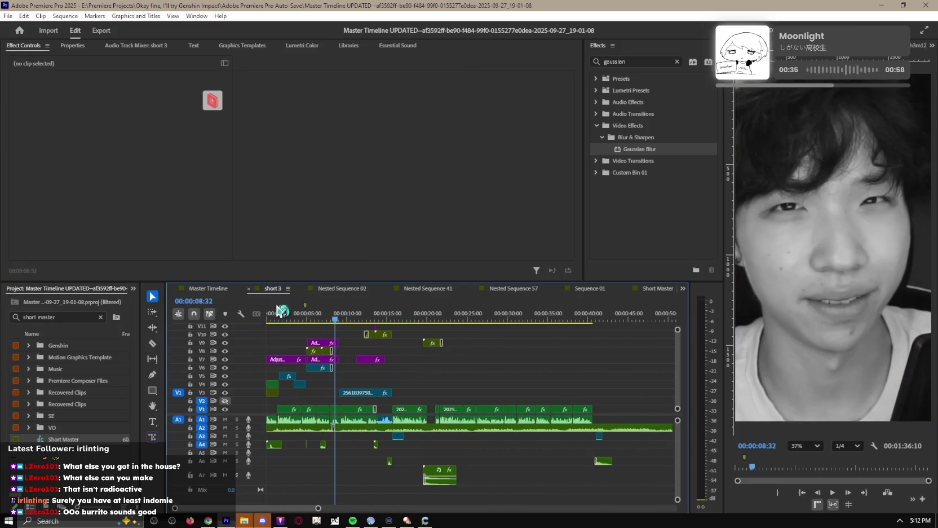
pyautogui.press('=')
pyautogui.press('=')
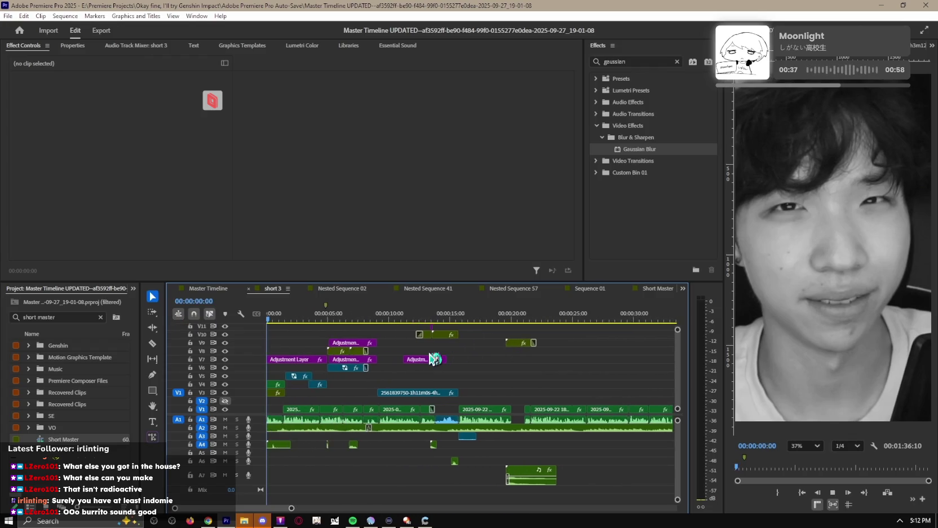
pyautogui.press('space')
pyautogui.click(313, 317)
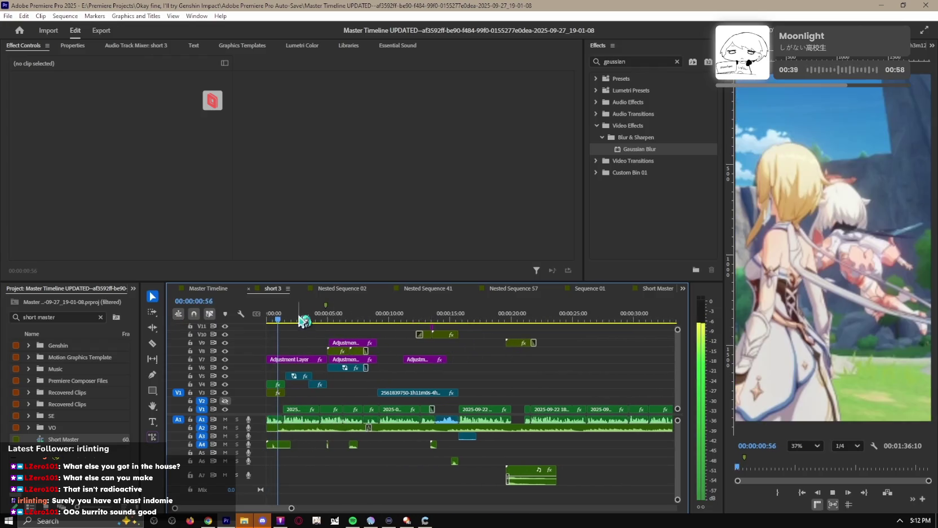
pyautogui.moveTo(320, 317); pyautogui.dragTo(304, 317)
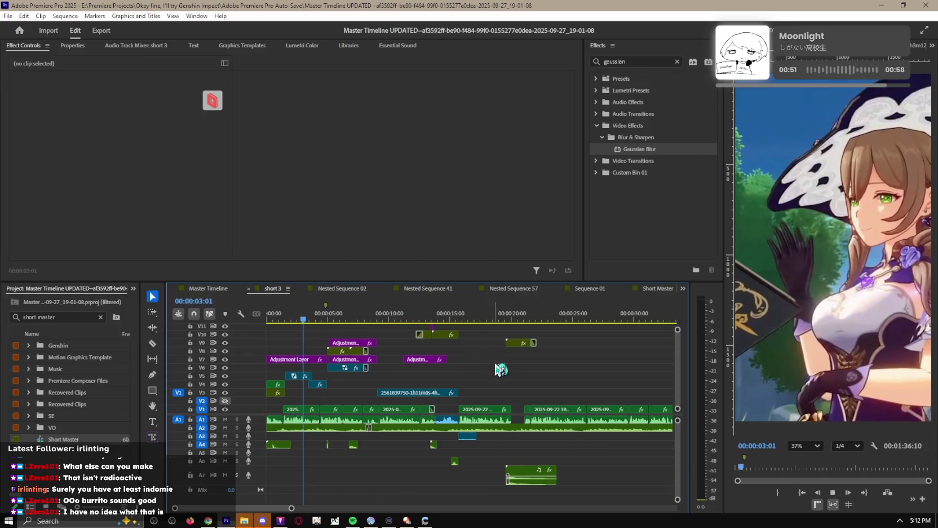
pyautogui.press('space')
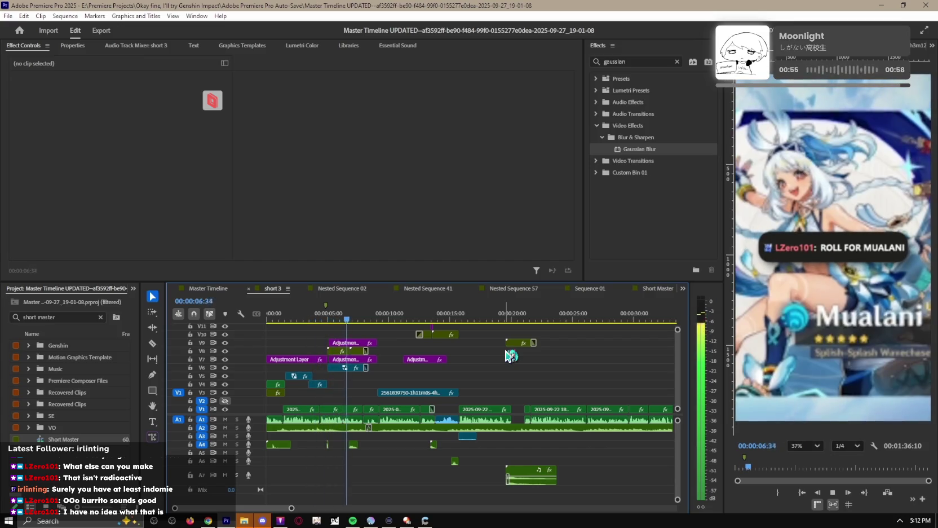
pyautogui.press('space')
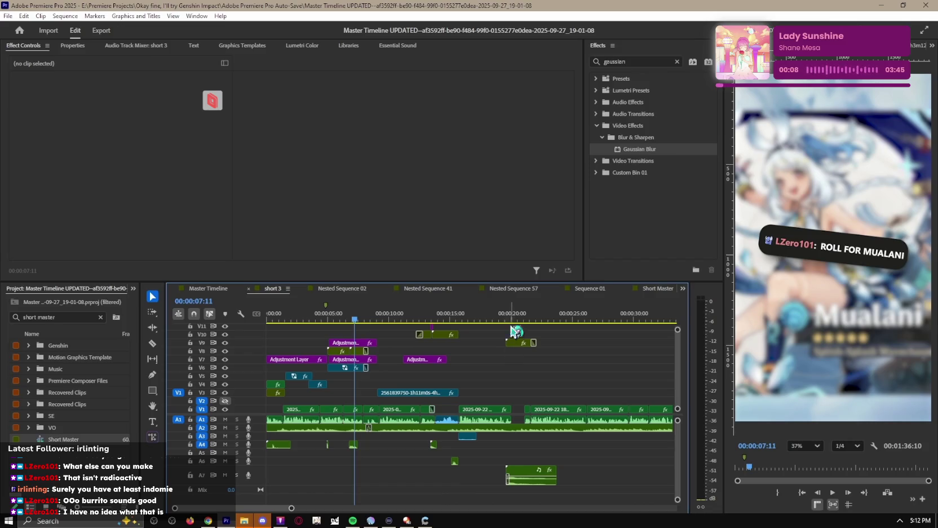
# Step: Check Nested Sequence 60 at 13:34 and Nested Sequence 18 at 20:13
pyautogui.click(434, 316)
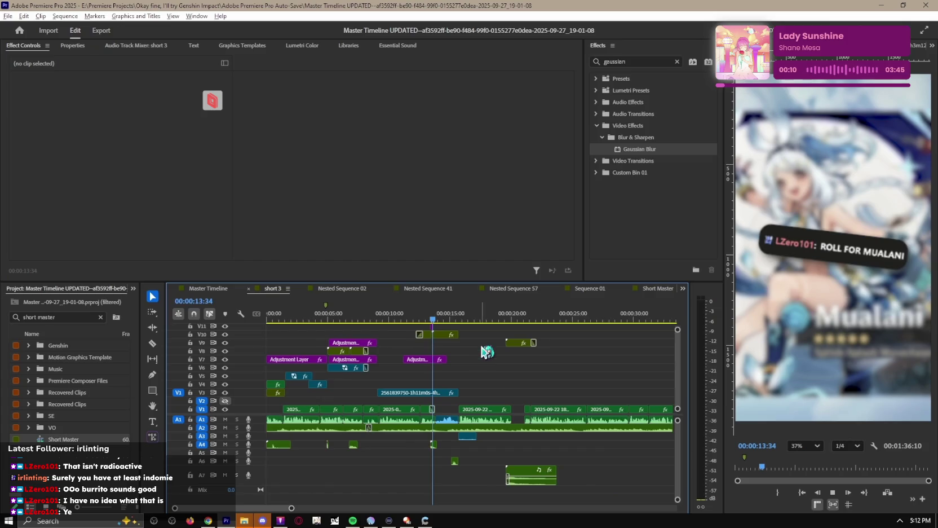
pyautogui.scroll(2, 489, 346)
pyautogui.click(532, 314)
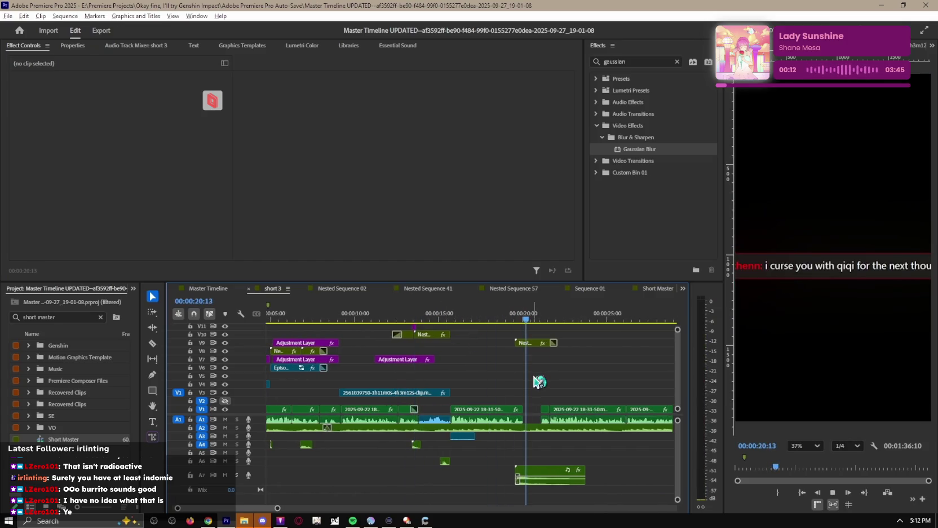
pyautogui.scroll(-1, 541, 319)
pyautogui.click(443, 317)
# Step: Play short 3 from about 11 seconds through 15:40
pyautogui.press('space')
pyautogui.scroll(1, 491, 368)
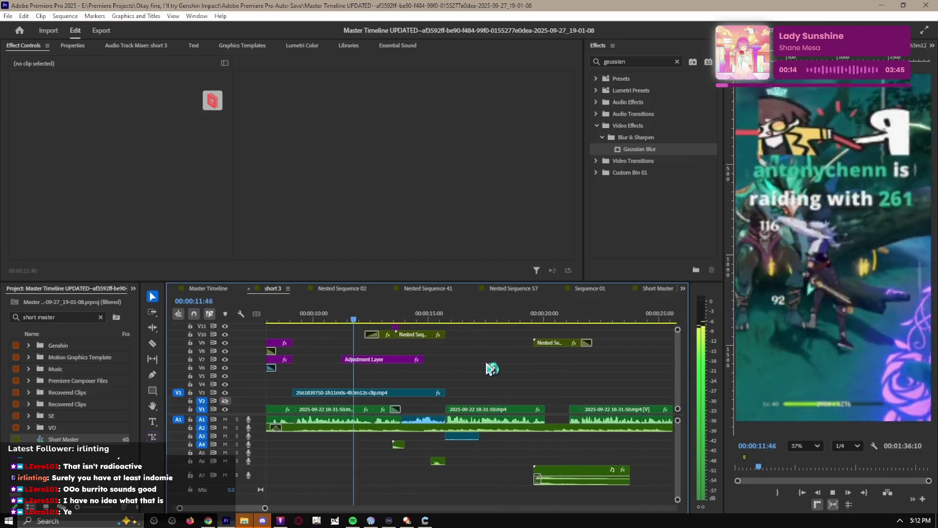
pyautogui.scroll(1, 492, 369)
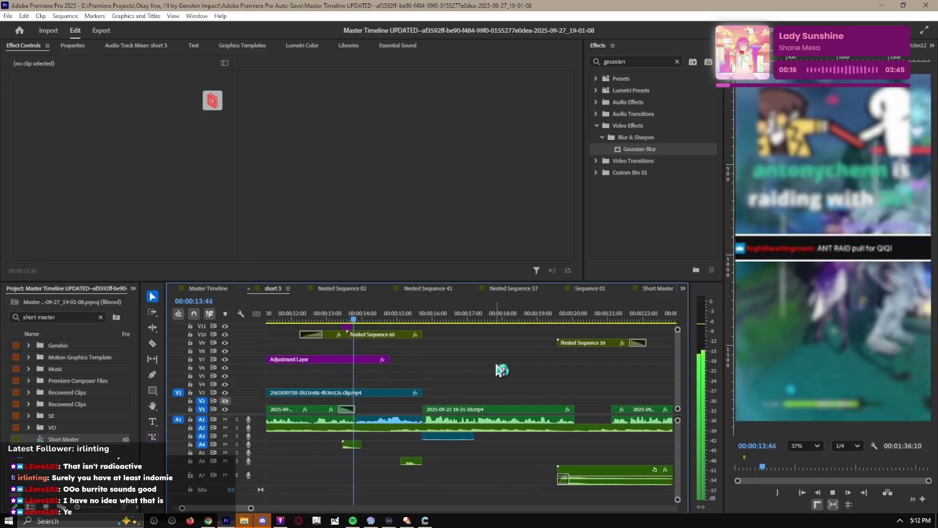
pyautogui.press('space')
pyautogui.scroll(2, 555, 377)
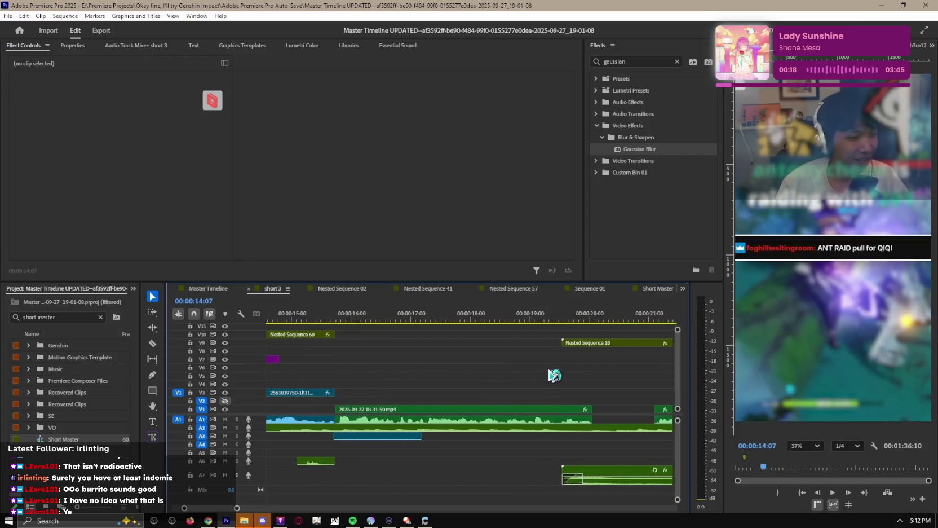
pyautogui.scroll(-1, 484, 373)
pyautogui.press('space')
pyautogui.scroll(-2, 496, 367)
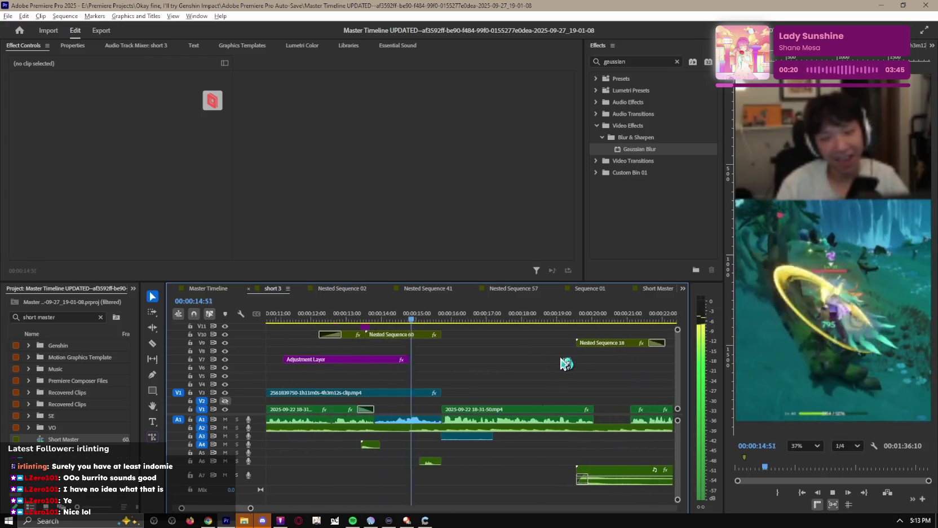
pyautogui.press('space')
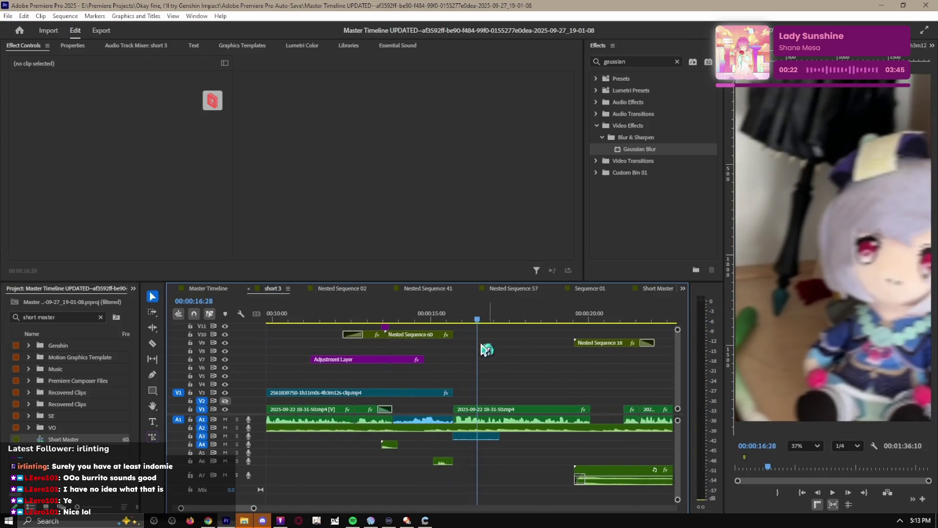
# Step: Shift the IMG_3033 clip on V15 later and replay the section around 15 seconds
pyautogui.scroll(3, 486, 375)
pyautogui.press('Up')
pyautogui.press('space')
pyautogui.moveTo(481, 329); pyautogui.dragTo(494, 330)
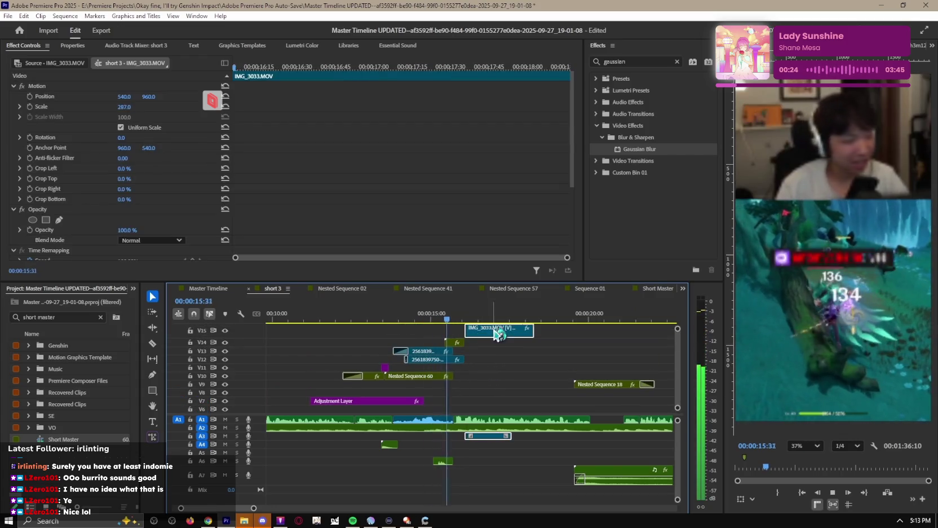
pyautogui.scroll(-3, 496, 344)
pyautogui.scroll(-2, 490, 341)
pyautogui.press('space')
pyautogui.press('Up')
pyautogui.press('space')
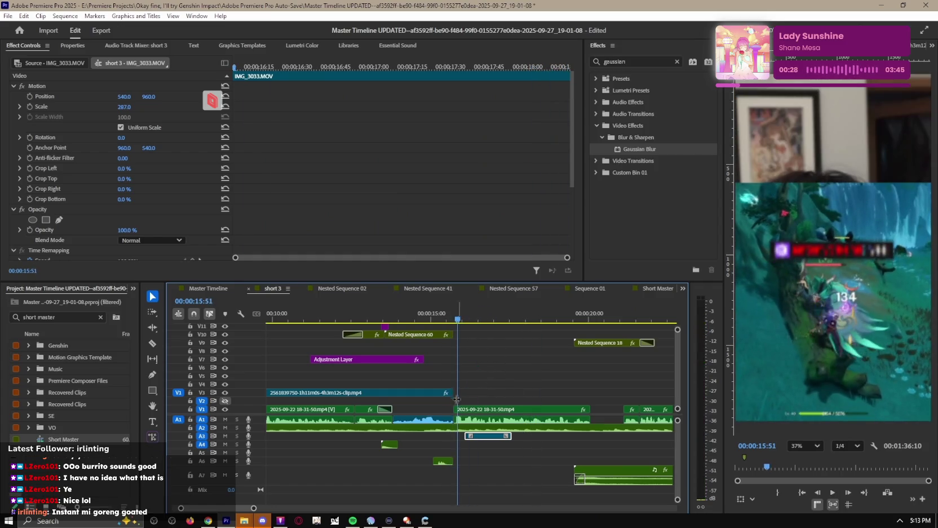
pyautogui.scroll(4, 485, 384)
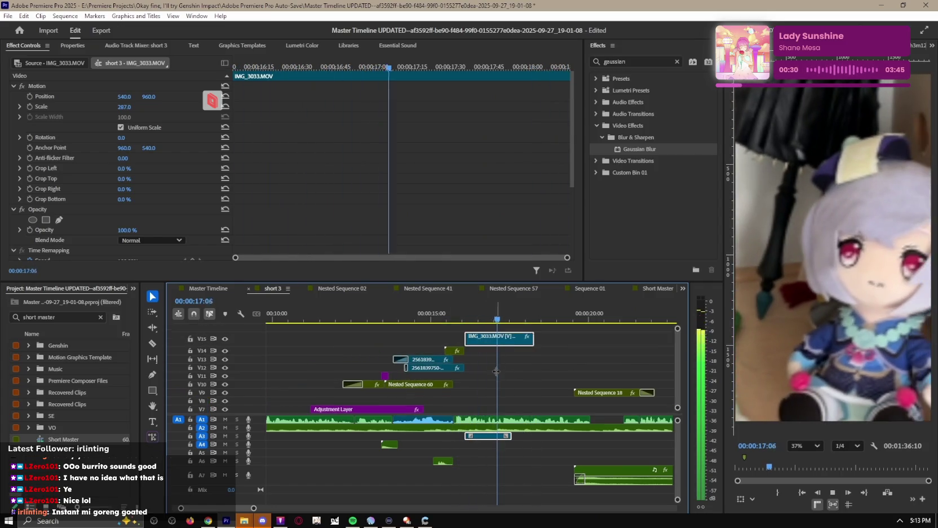
pyautogui.press('space')
# Step: Review the stretch from 17:06 to 19:45 with the timeline zoomed in
pyautogui.press('space')
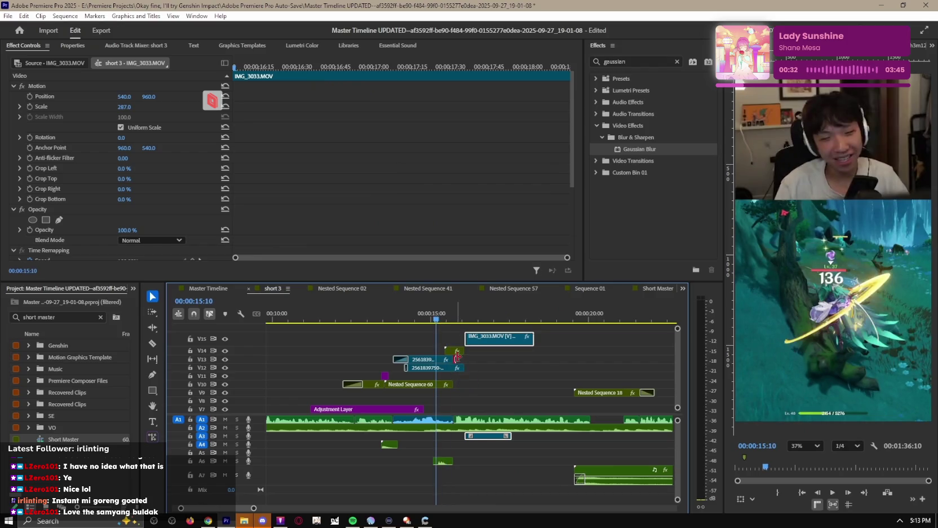
pyautogui.click(504, 370)
pyautogui.press('space')
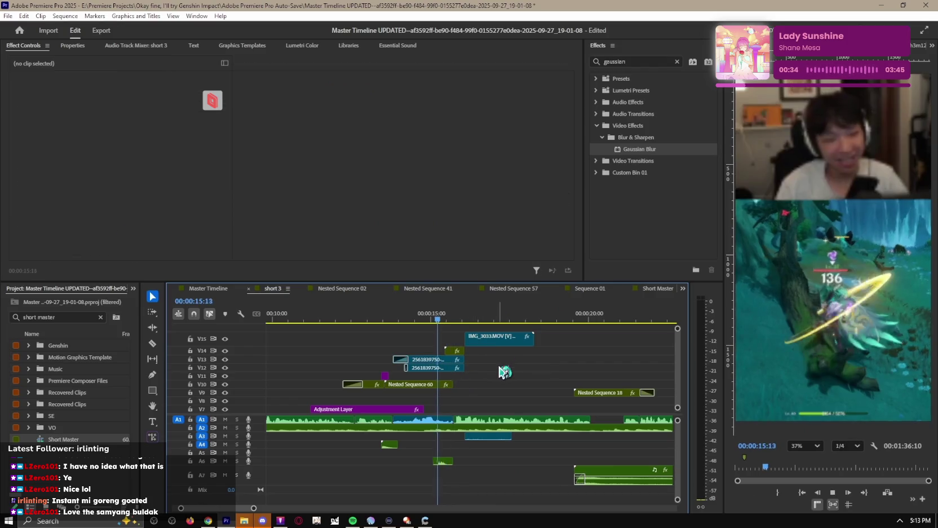
pyautogui.press('=')
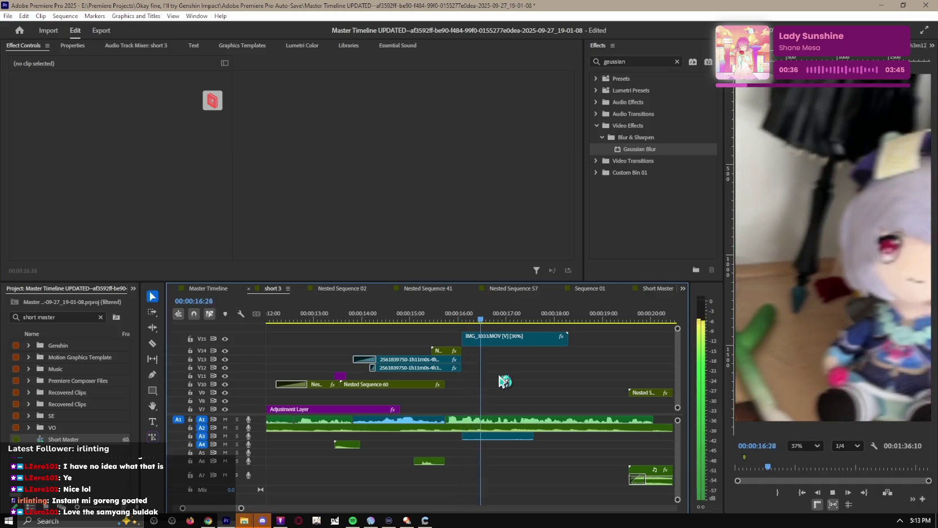
pyautogui.click(512, 315)
pyautogui.press('space')
pyautogui.press('space')
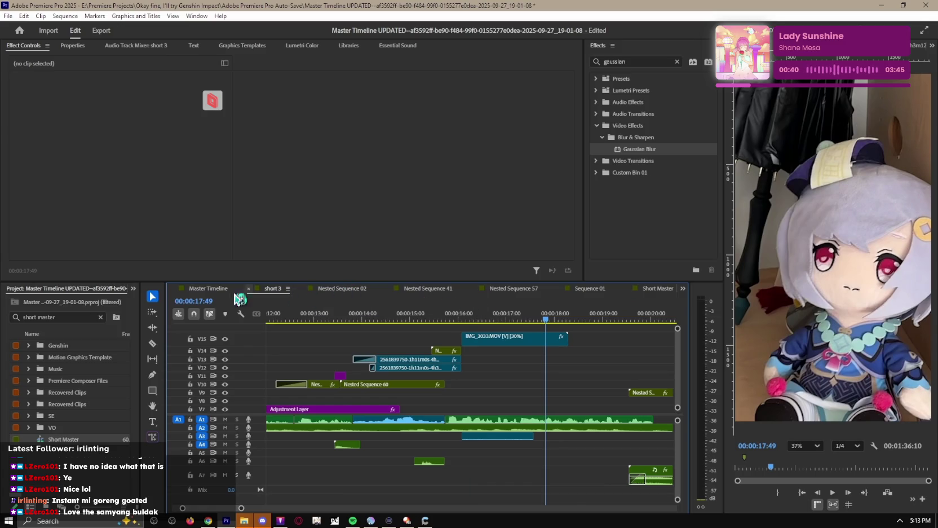
pyautogui.press('space')
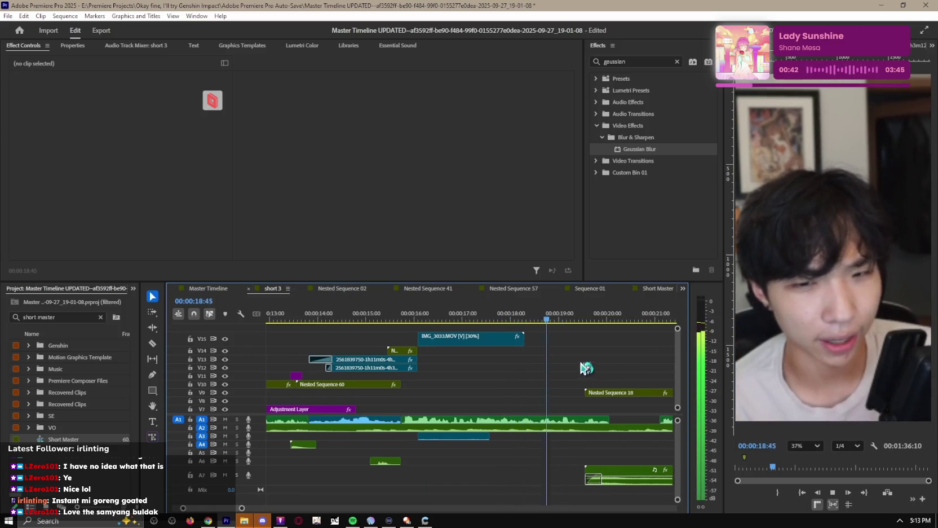
pyautogui.scroll(-2, 502, 363)
pyautogui.press('space')
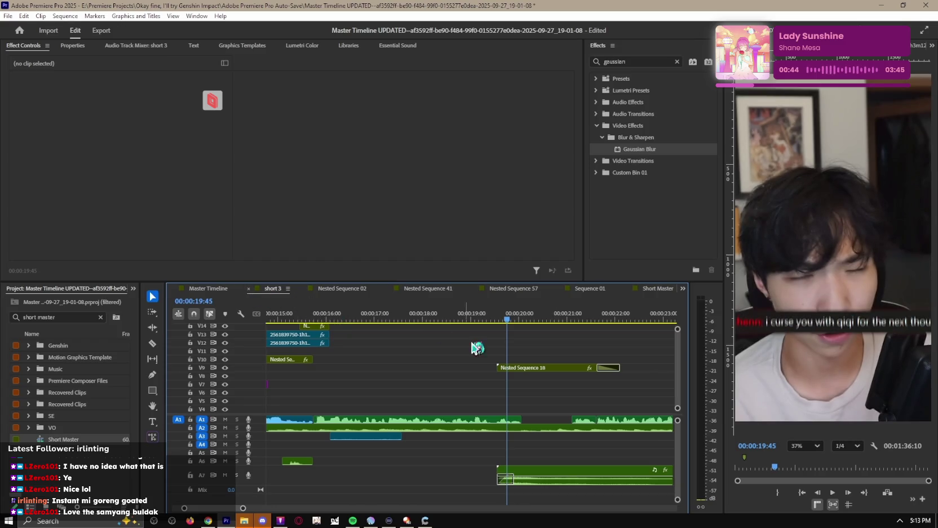
# Step: Add another IMG_3033.MOV on a top track, spanning about 16–19 seconds
pyautogui.moveTo(469, 344); pyautogui.dragTo(408, 342)
pyautogui.click(212, 290)
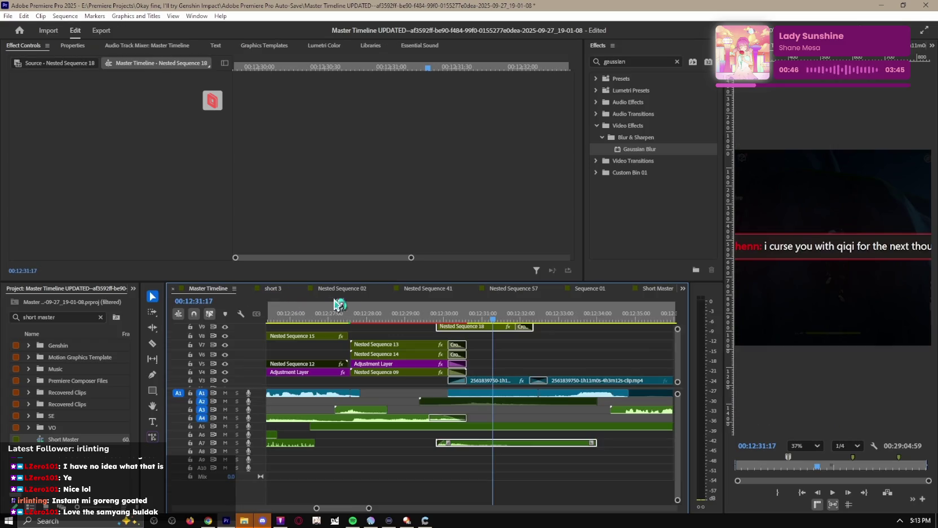
pyautogui.click(280, 292)
pyautogui.click(429, 338)
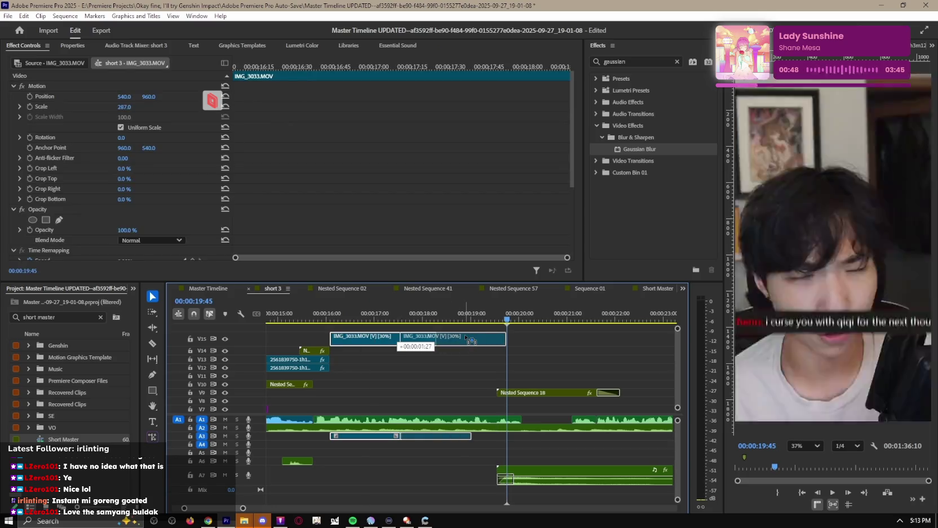
pyautogui.moveTo(394, 335); pyautogui.dragTo(388, 344)
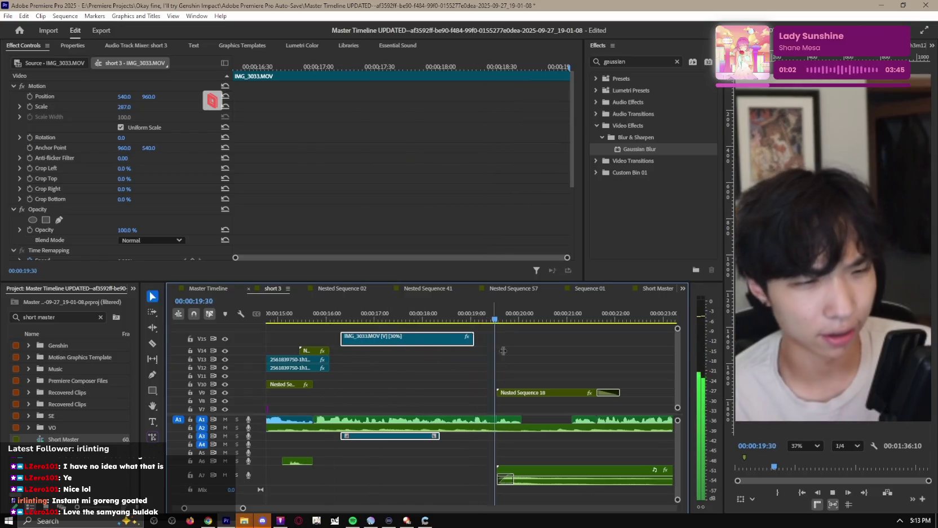
pyautogui.moveTo(390, 343); pyautogui.dragTo(380, 341)
# Step: Play back the IMG_3033 section, then bring up the Master Timeline sequence
pyautogui.click(332, 314)
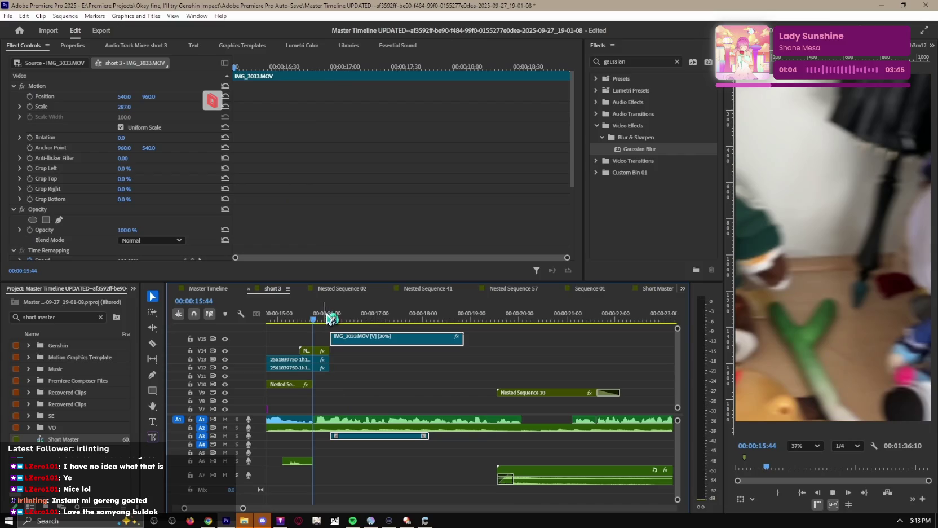
pyautogui.press('space')
pyautogui.click(586, 351)
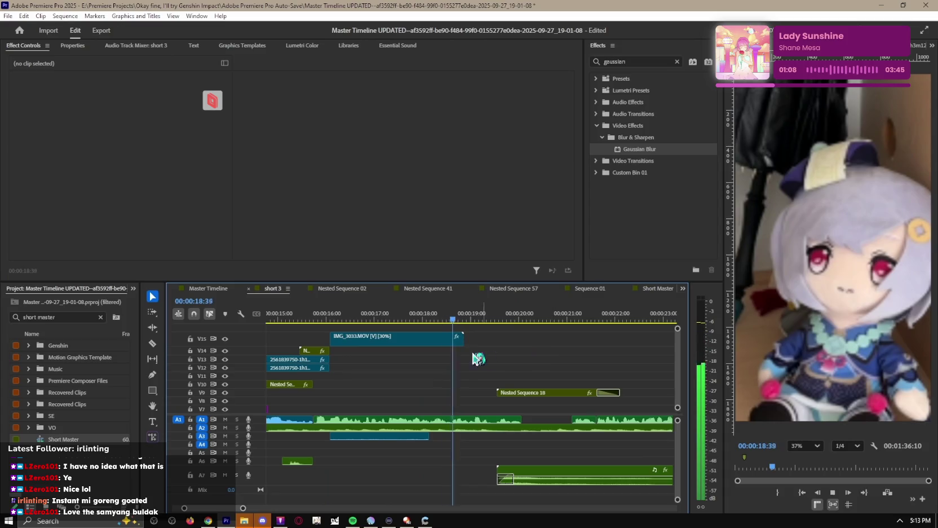
pyautogui.click(454, 316)
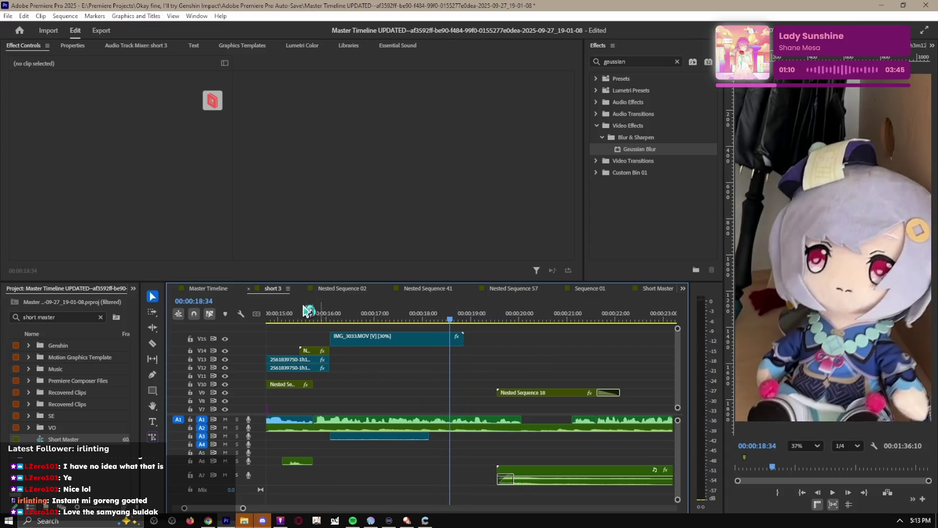
pyautogui.click(324, 289)
pyautogui.click(214, 289)
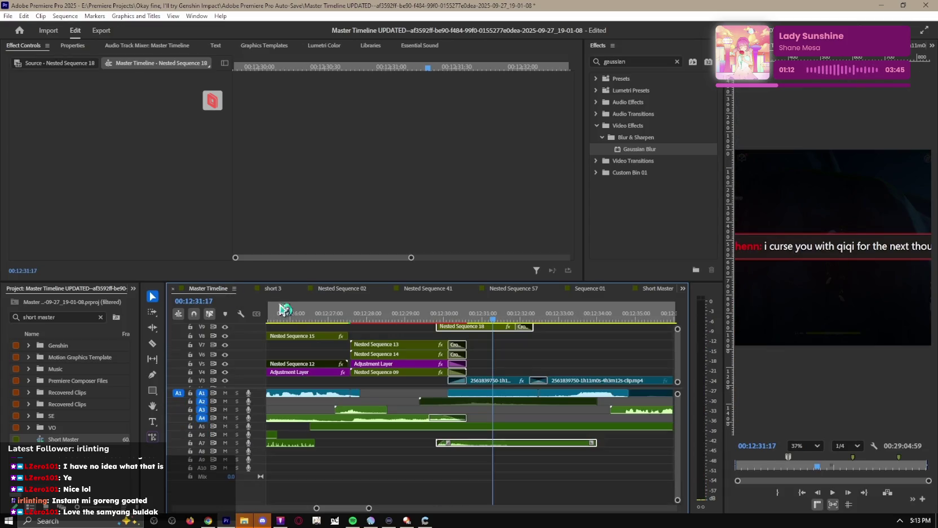
# Step: Preview the gameplay clip on the Master Timeline and undo a stray paste into short 3
pyautogui.click(589, 355)
pyautogui.moveTo(396, 315)
pyautogui.mouseDown()
pyautogui.moveTo(479, 314)
pyautogui.moveTo(486, 325)
pyautogui.mouseUp()
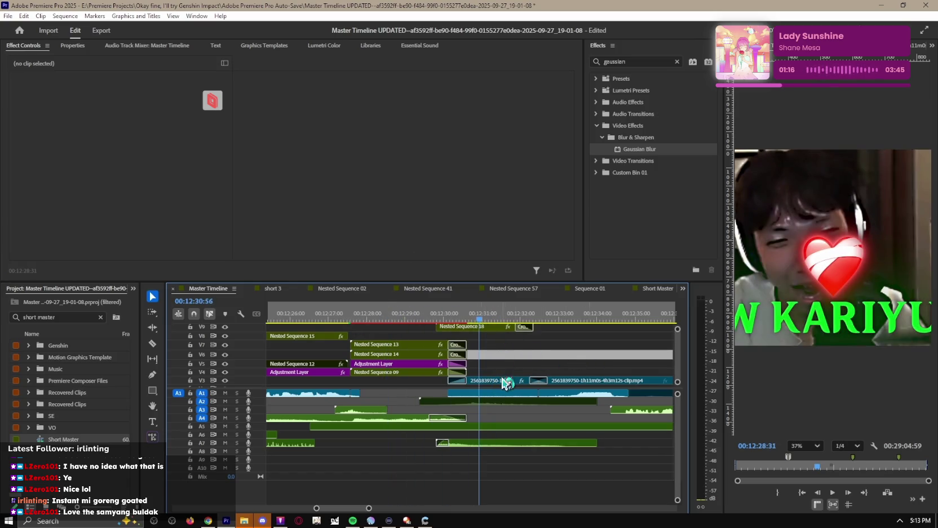
pyautogui.doubleClick(504, 381)
pyautogui.press('space')
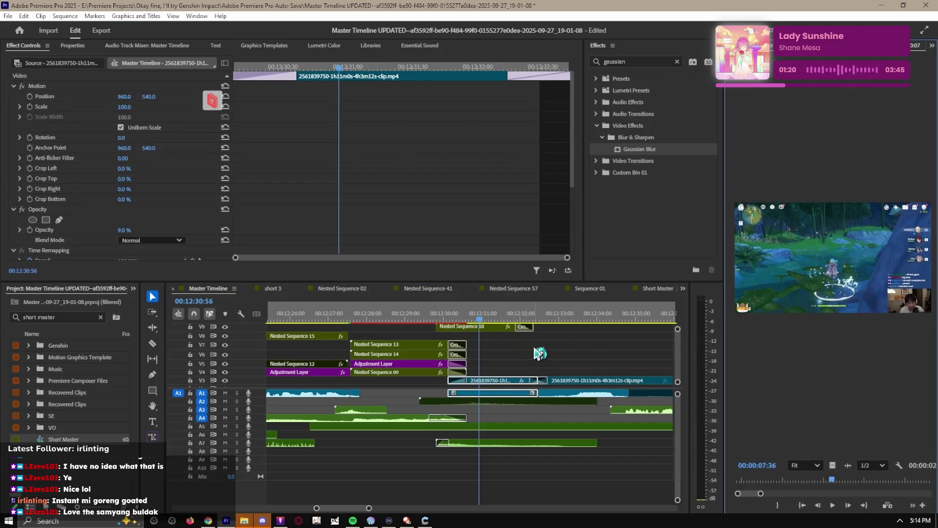
pyautogui.click(282, 289)
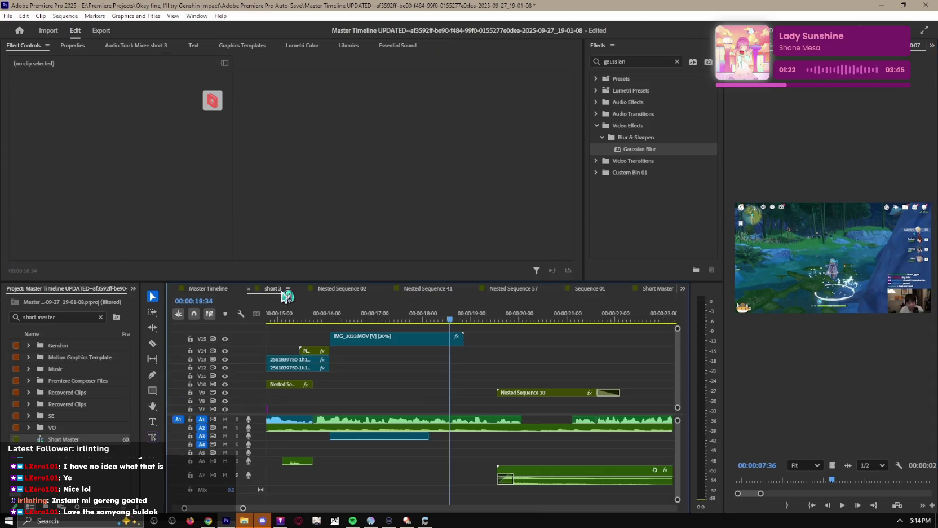
pyautogui.hotkey('ctrl', 'v')
pyautogui.hotkey('ctrl', 'z')
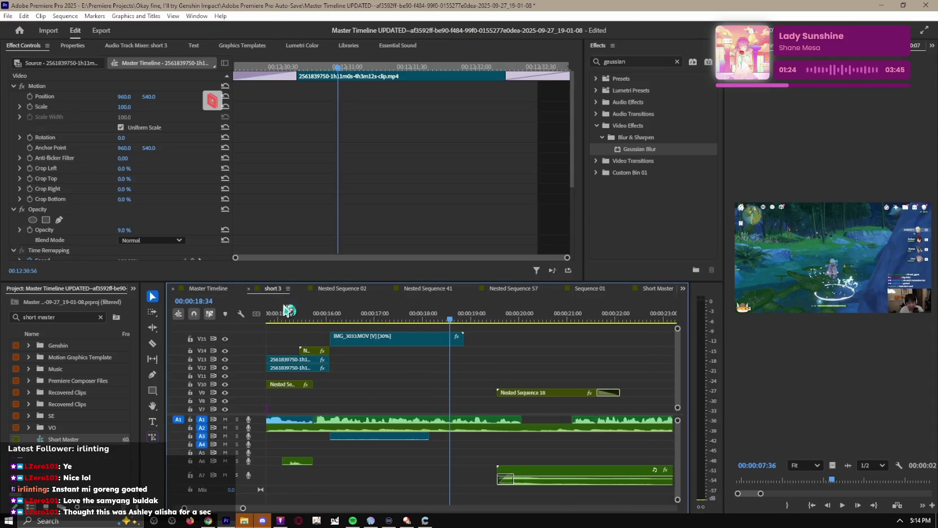
# Step: Paste the gameplay clip into short 3 with A1/A2 locked, raised to a higher video track
pyautogui.click(502, 381)
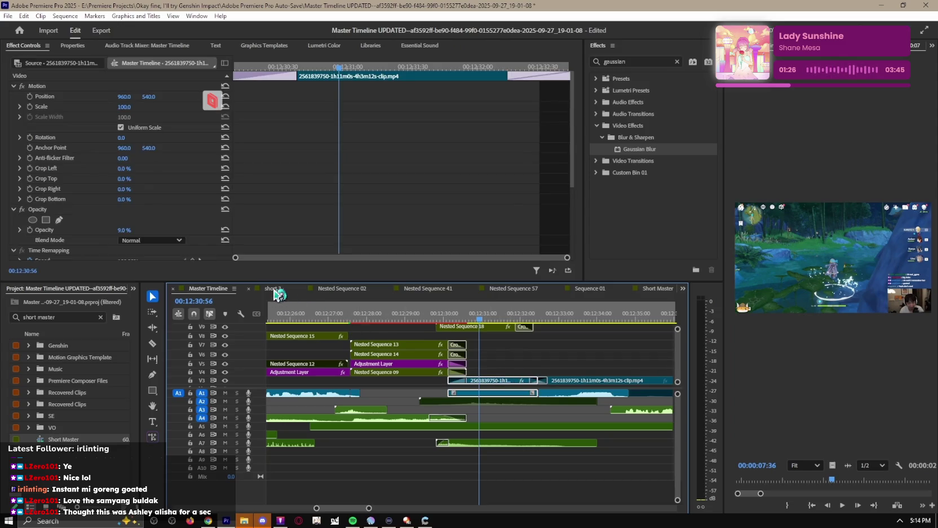
pyautogui.click(273, 288)
pyautogui.click(502, 413)
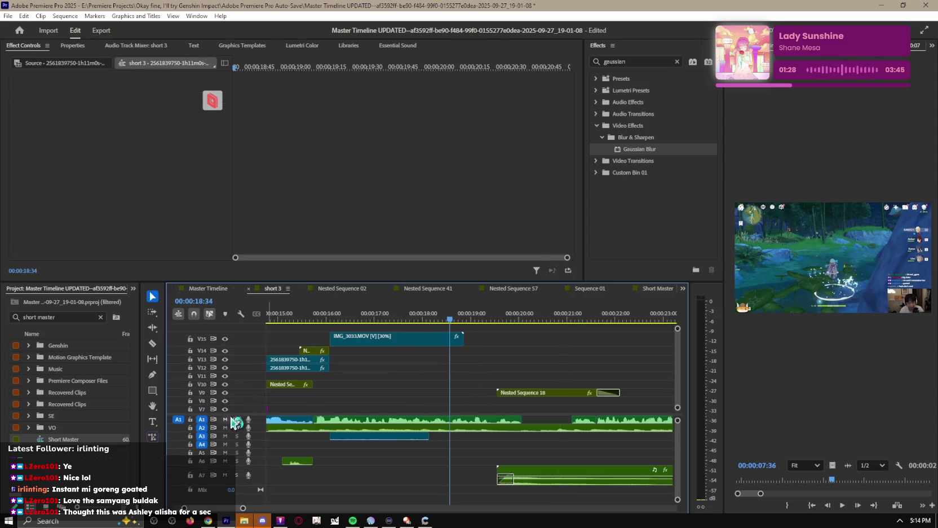
pyautogui.scroll(-2, 420, 398)
pyautogui.scroll(-1, 426, 398)
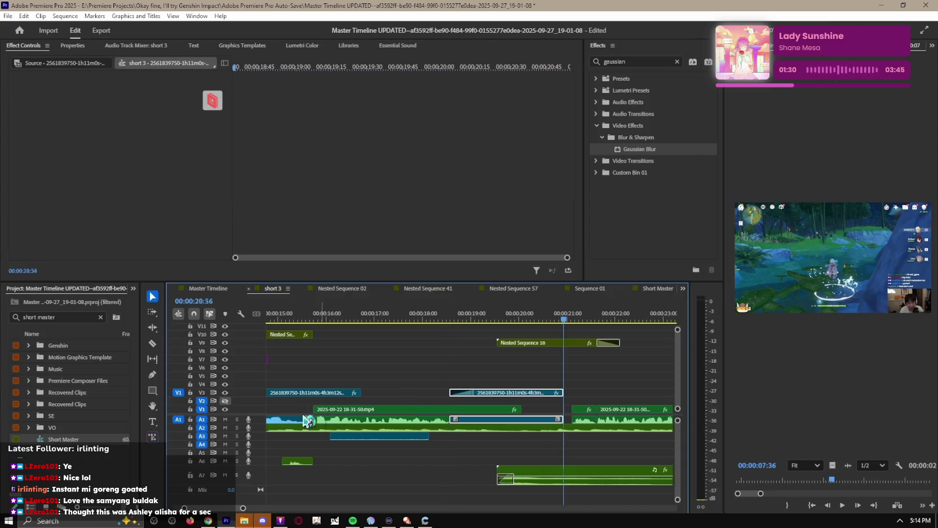
pyautogui.click(191, 419)
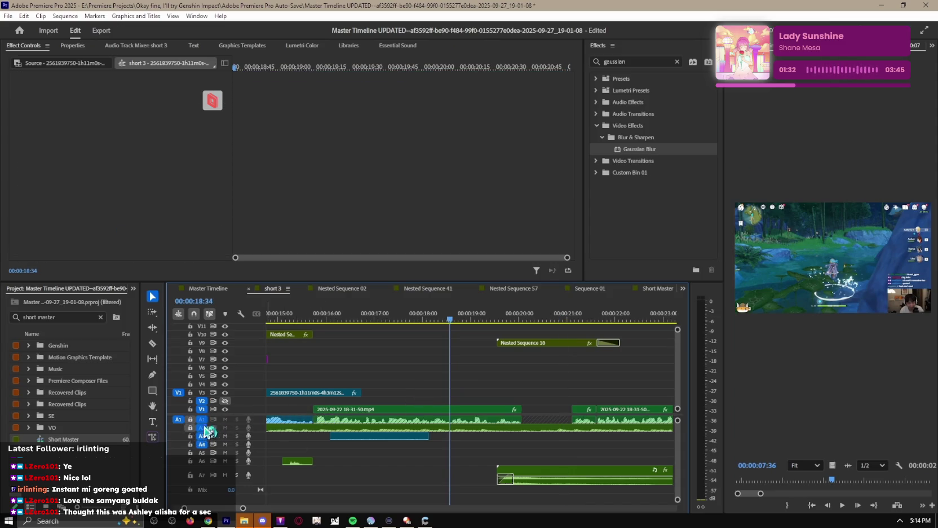
pyautogui.hotkey('ctrl', 'v')
pyautogui.moveTo(495, 393); pyautogui.dragTo(530, 393)
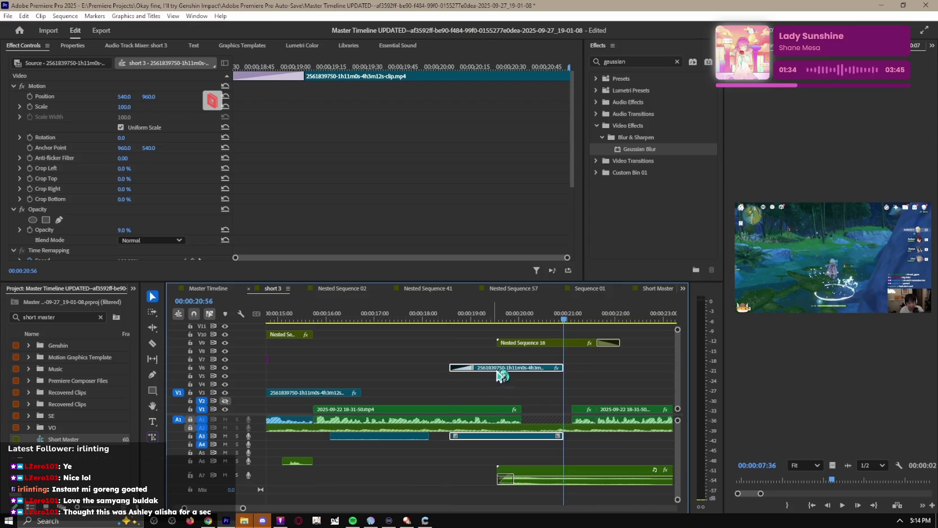
# Step: Drop the gameplay clip on an upper track, nudged earlier, at 100% opacity
pyautogui.moveTo(530, 393)
pyautogui.mouseDown()
pyautogui.moveTo(530, 359)
pyautogui.moveTo(501, 364)
pyautogui.moveTo(506, 390)
pyautogui.mouseUp()
pyautogui.press('space')
pyautogui.scroll(-1, 188, 204)
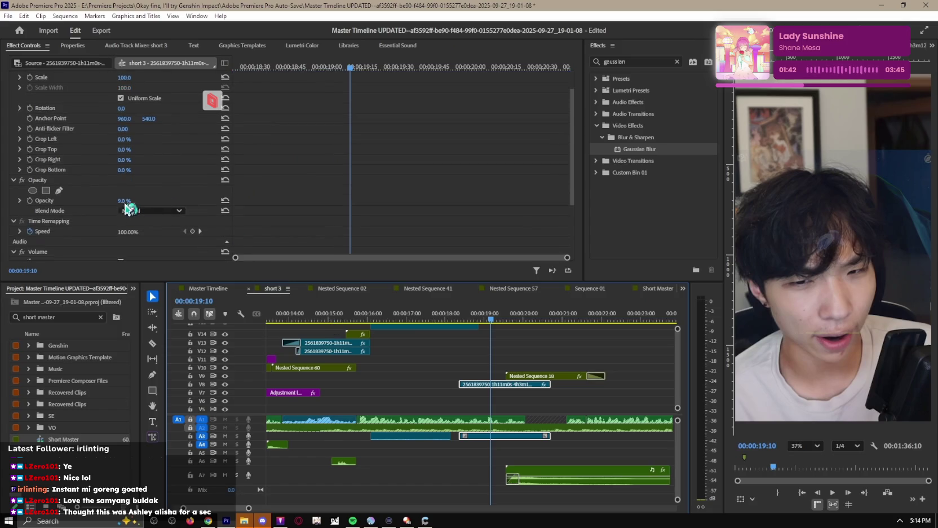
pyautogui.moveTo(127, 200); pyautogui.dragTo(324, 233)
pyautogui.press('space')
pyautogui.press('space')
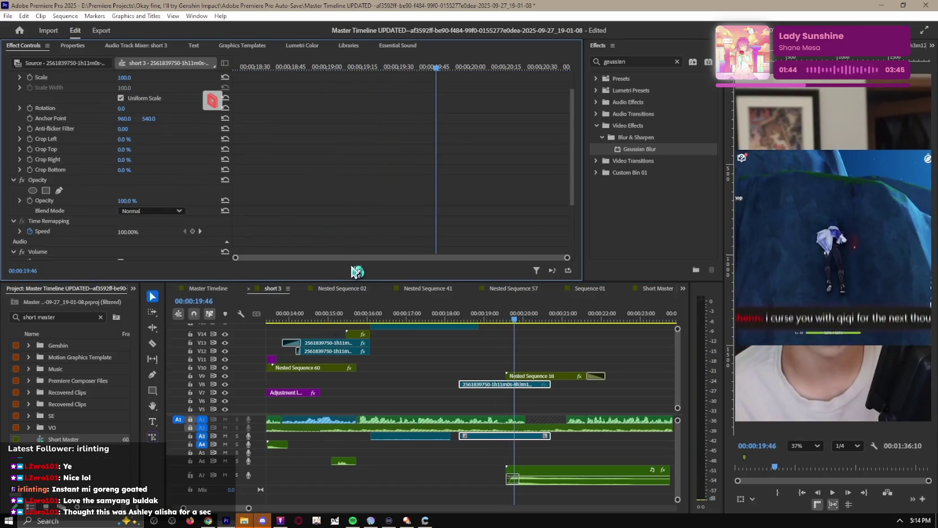
# Step: Scale the gameplay clip to 178% and Nested Sequence 18 to 52%
pyautogui.scroll(1, 128, 98)
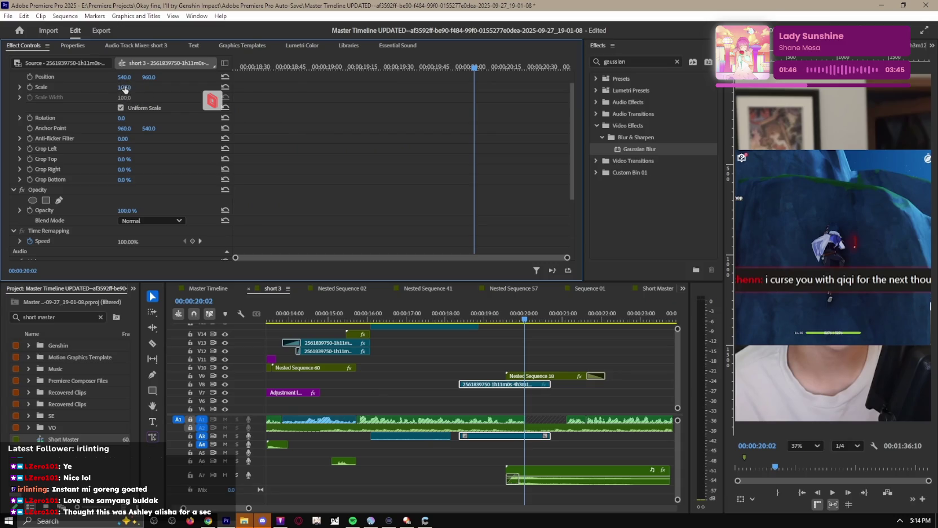
pyautogui.moveTo(125, 89); pyautogui.dragTo(192, 150)
pyautogui.press('space')
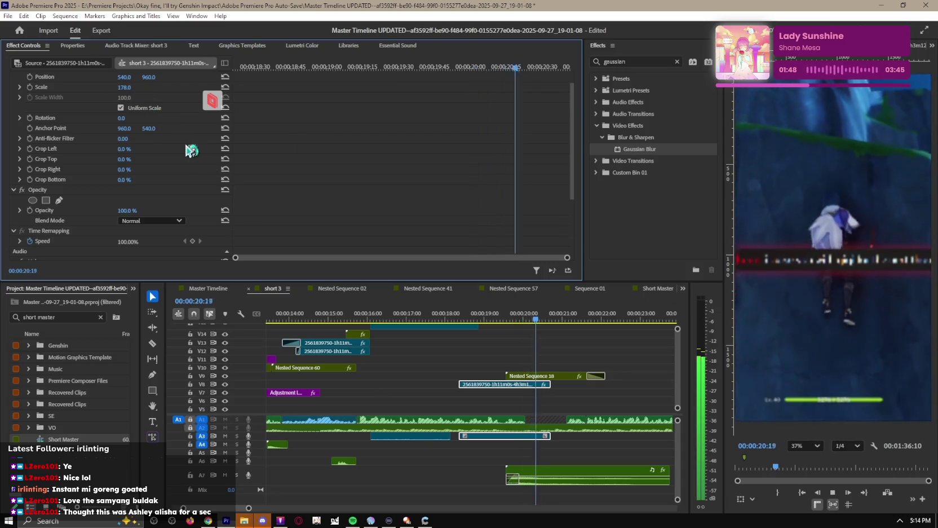
pyautogui.click(527, 376)
pyautogui.moveTo(124, 107); pyautogui.dragTo(94, 107)
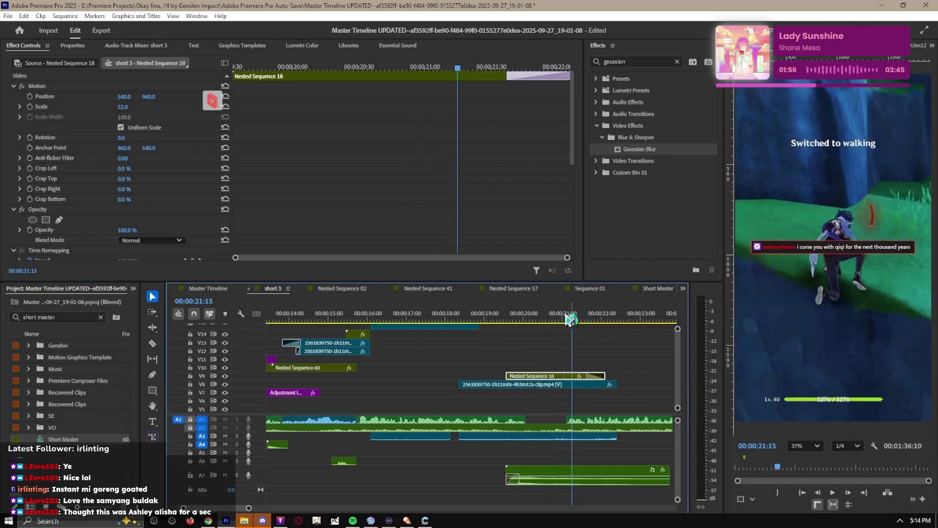
pyautogui.scroll(-3, 569, 321)
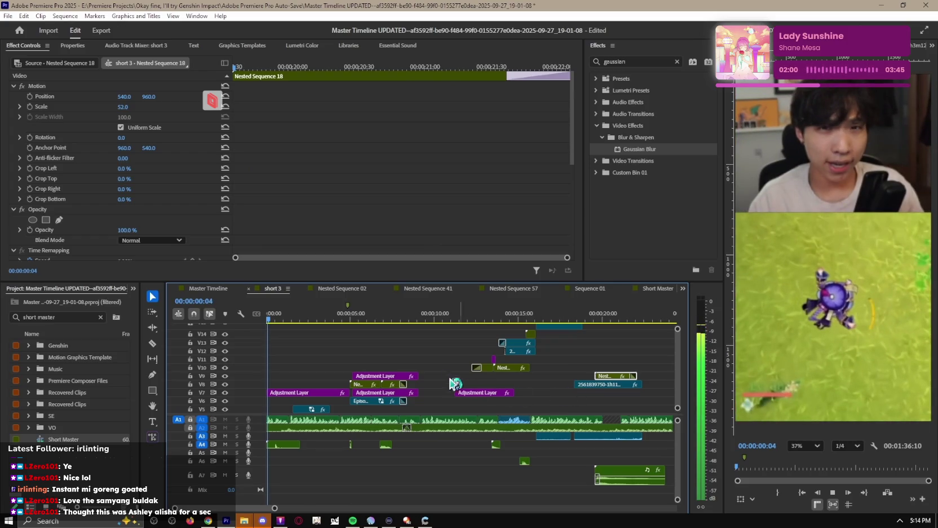
pyautogui.click(533, 320)
pyautogui.click(578, 319)
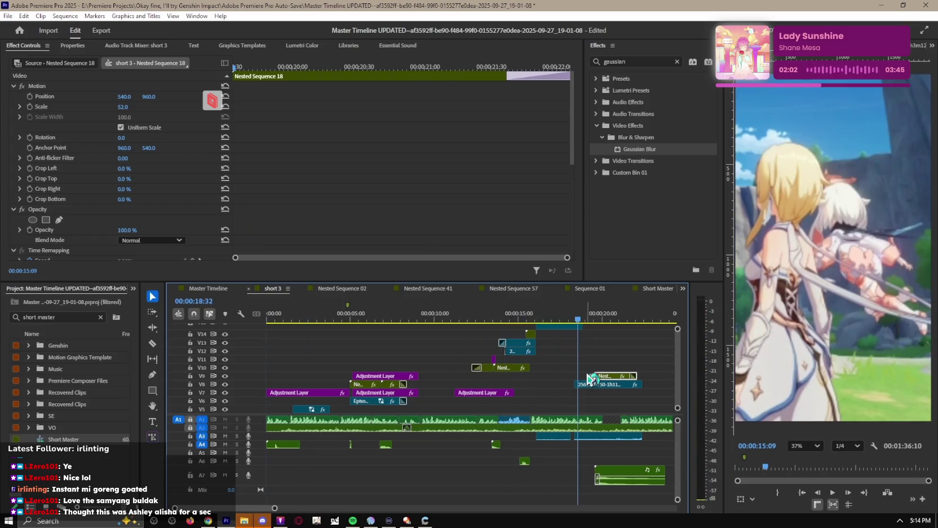
pyautogui.scroll(1, 544, 376)
pyautogui.press('space')
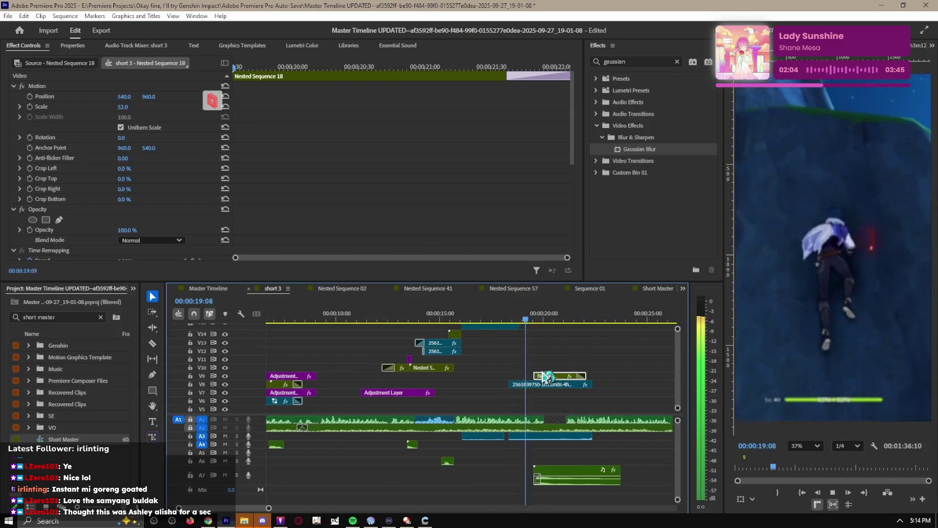
pyautogui.scroll(1, 606, 381)
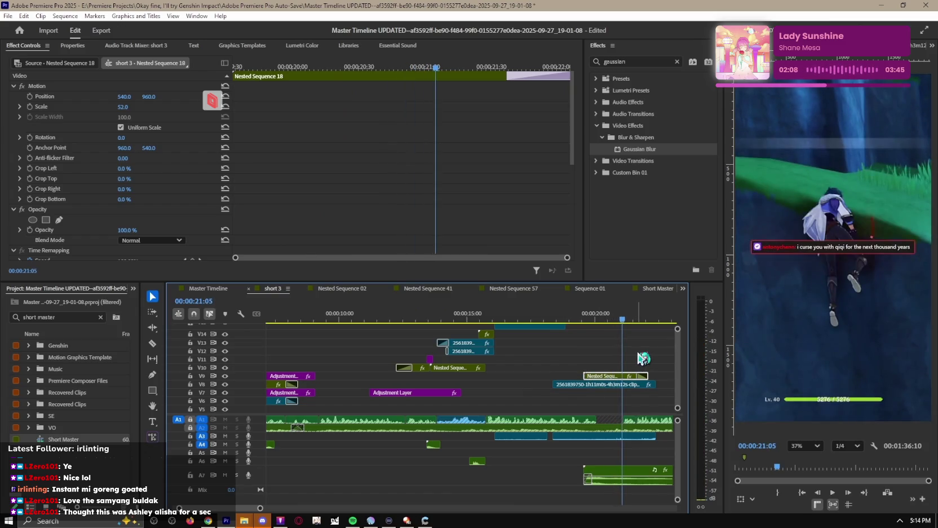
pyautogui.scroll(-1, 636, 394)
pyautogui.scroll(-1, 636, 394)
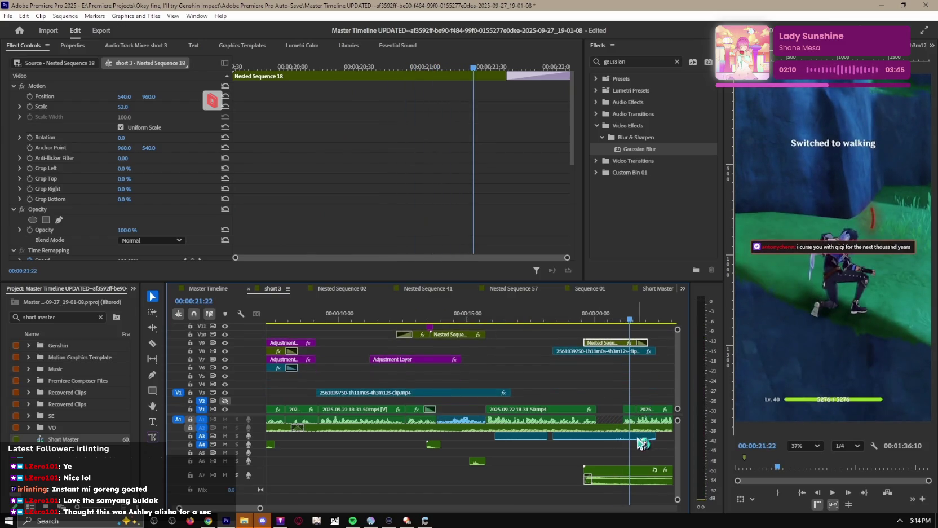
pyautogui.click(600, 322)
pyautogui.click(597, 351)
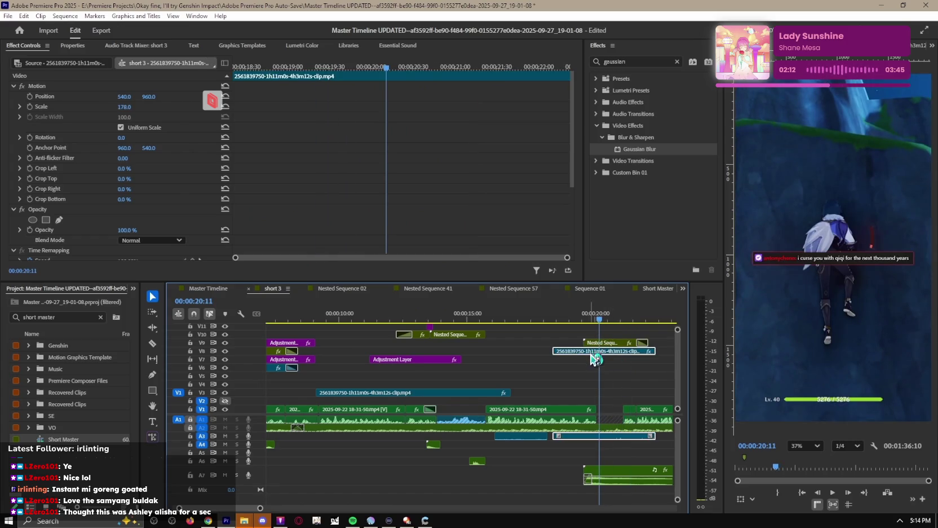
pyautogui.click(539, 439)
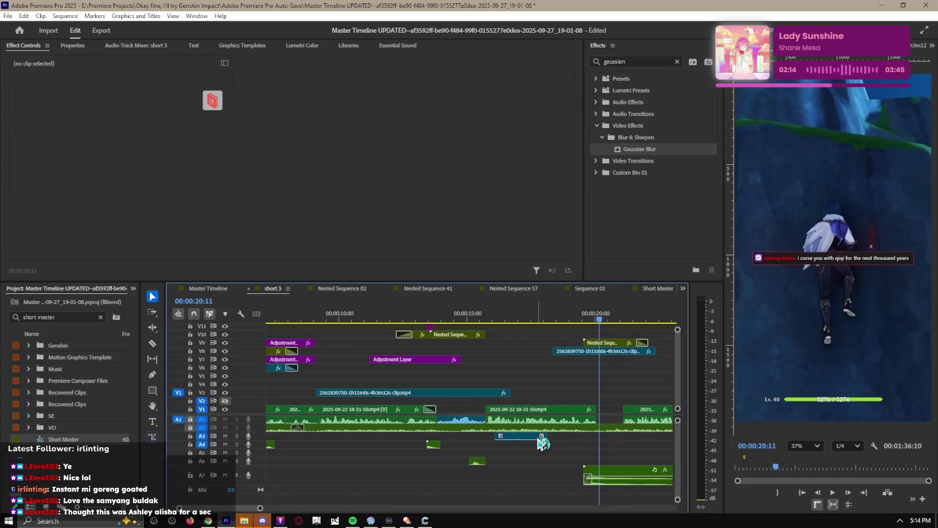
pyautogui.click(534, 352)
pyautogui.click(496, 314)
pyautogui.press('space')
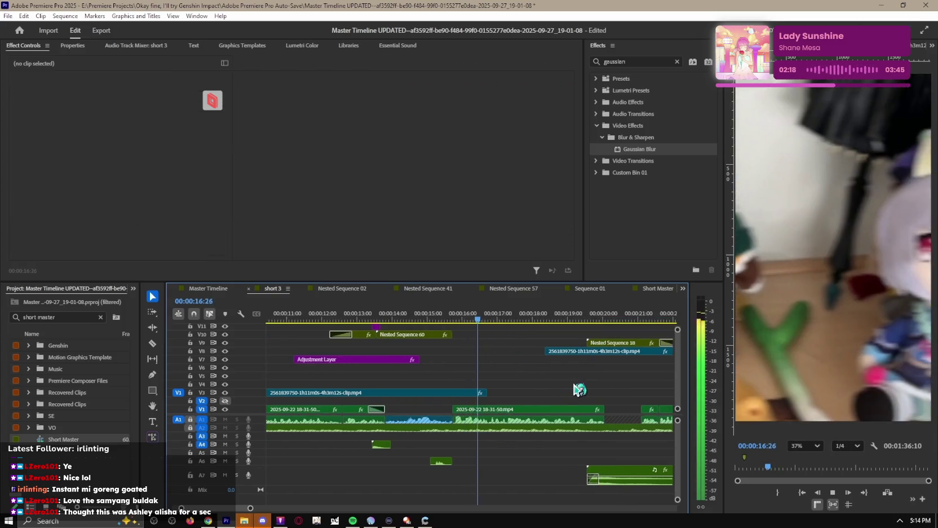
pyautogui.press('=')
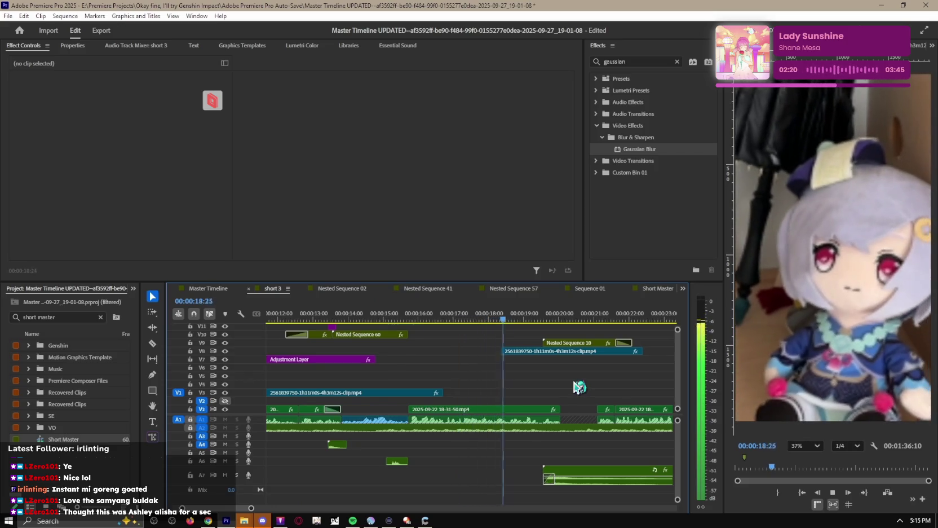
pyautogui.scroll(2, 579, 387)
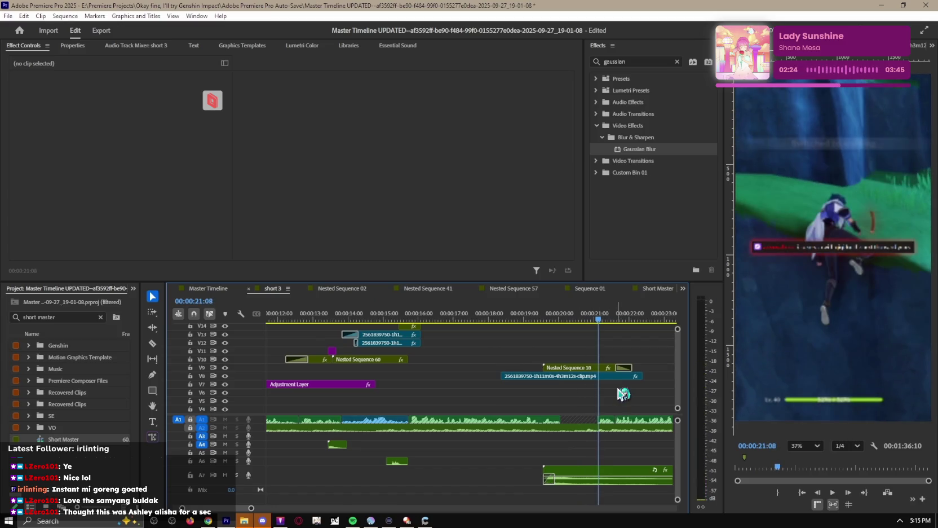
pyautogui.press('space')
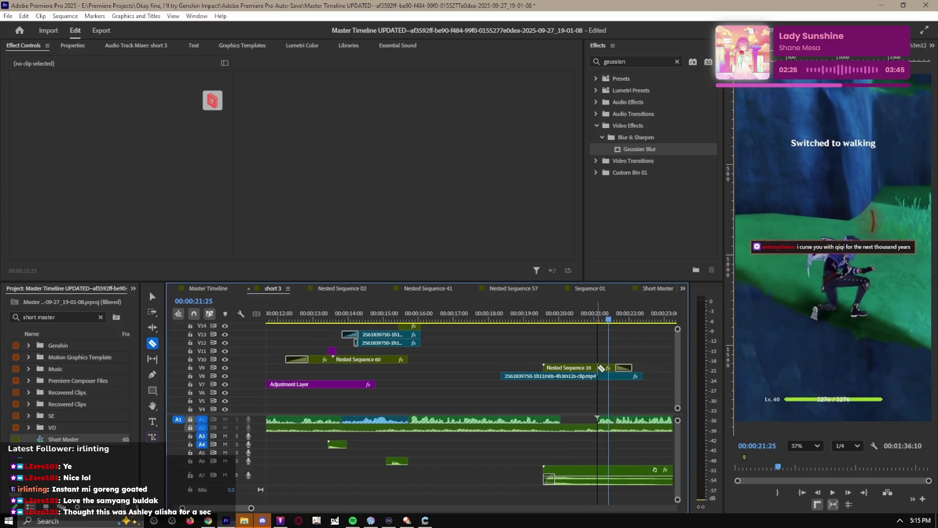
pyautogui.moveTo(608, 319); pyautogui.dragTo(632, 319)
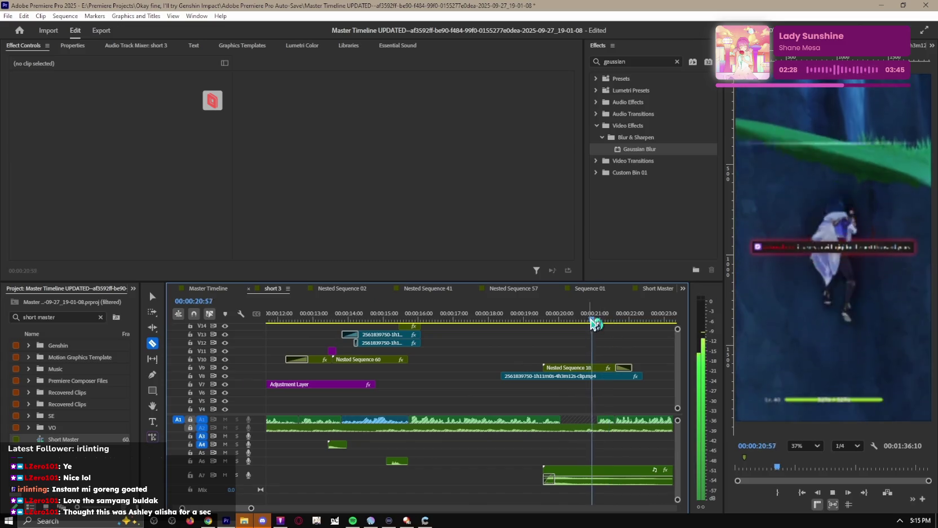
pyautogui.scroll(-1, 618, 386)
pyautogui.scroll(-2, 618, 386)
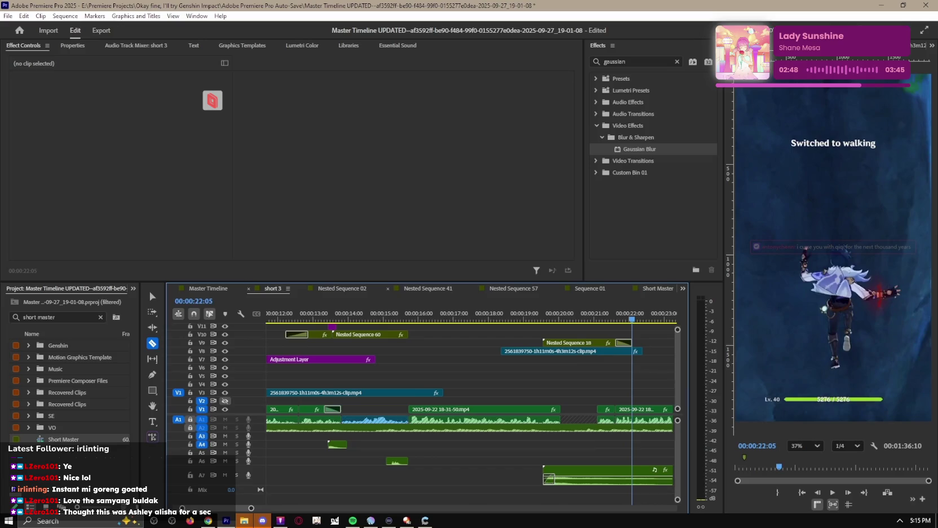
# Step: Play the Master Timeline and scrub through the gameplay footage to about 14:23
pyautogui.click(225, 291)
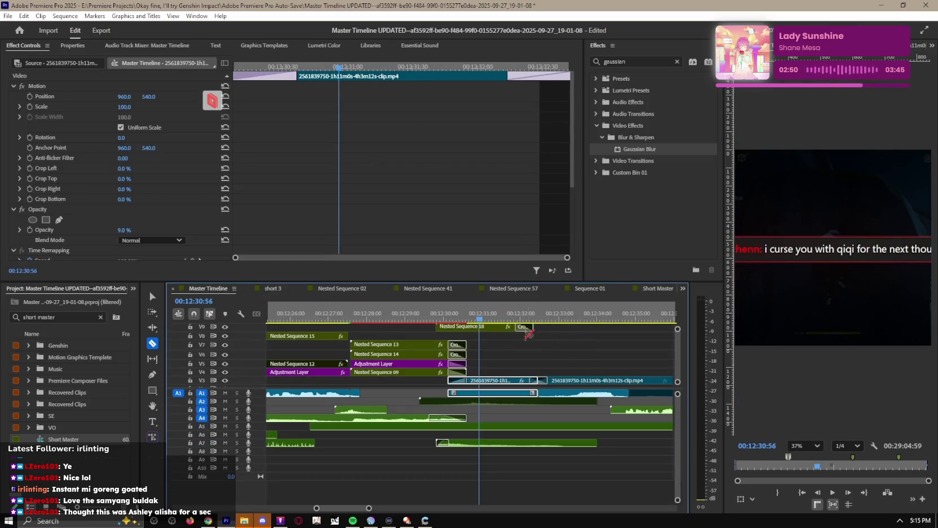
pyautogui.press('space')
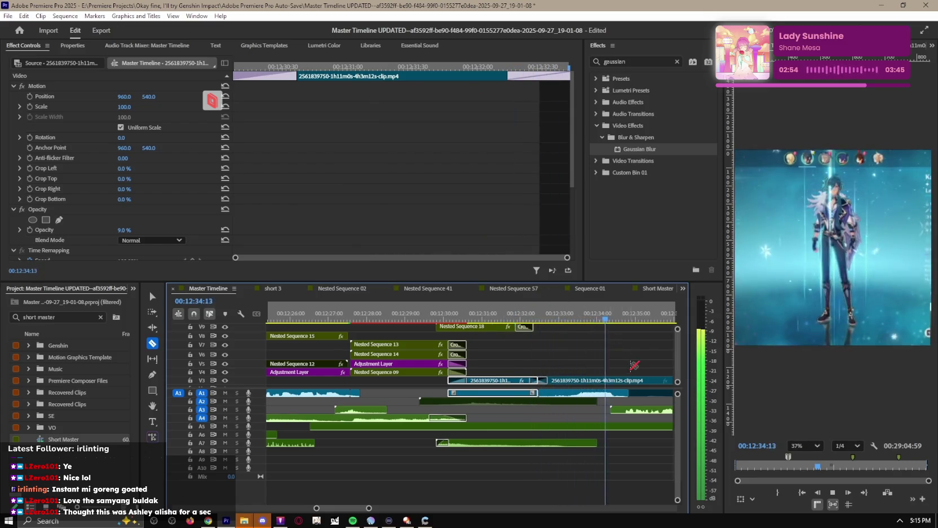
pyautogui.press('-')
pyautogui.press('-')
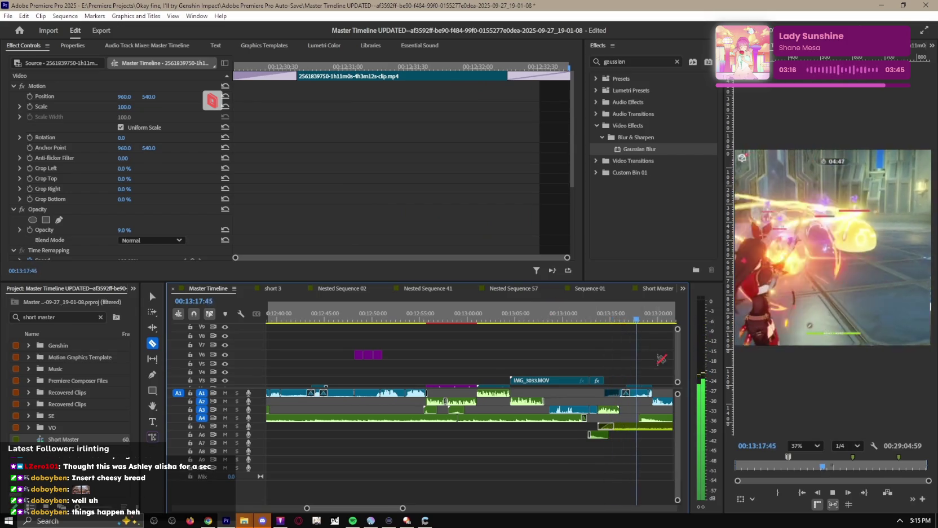
pyautogui.scroll(-3, 662, 359)
pyautogui.moveTo(469, 313); pyautogui.dragTo(586, 311)
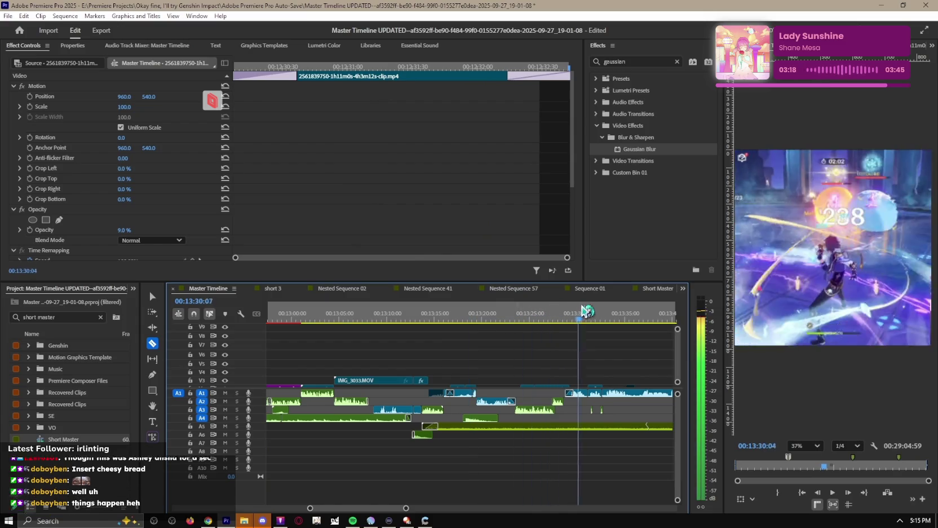
pyautogui.moveTo(587, 310); pyautogui.dragTo(557, 344)
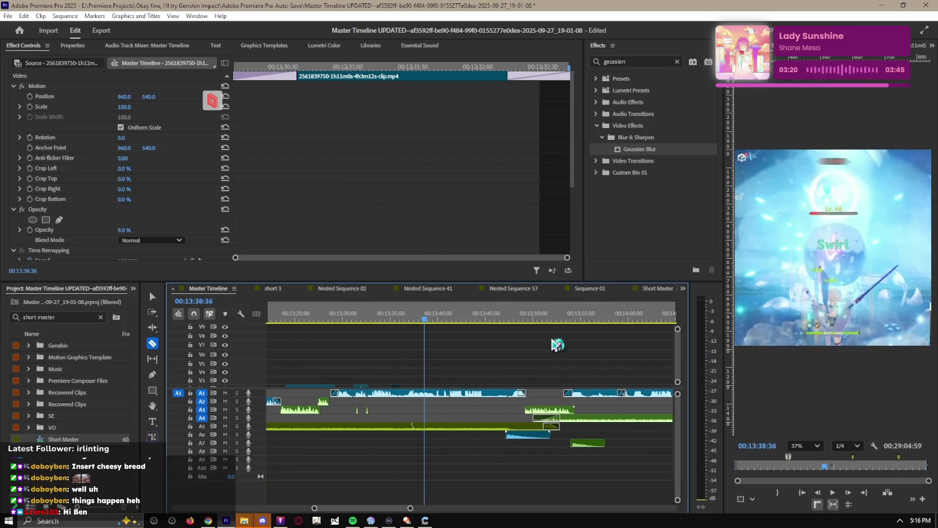
pyautogui.scroll(-2, 557, 344)
pyautogui.moveTo(391, 315); pyautogui.dragTo(482, 312)
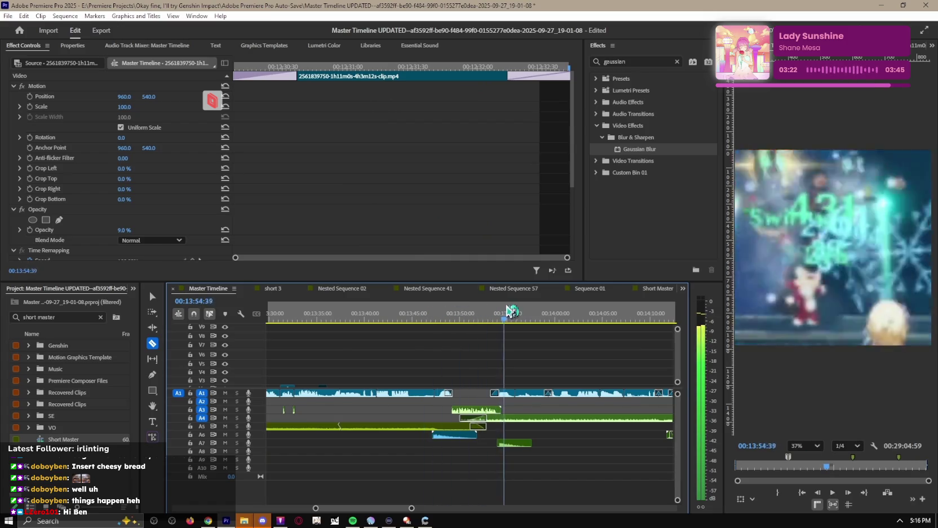
pyautogui.moveTo(597, 312); pyautogui.dragTo(422, 333)
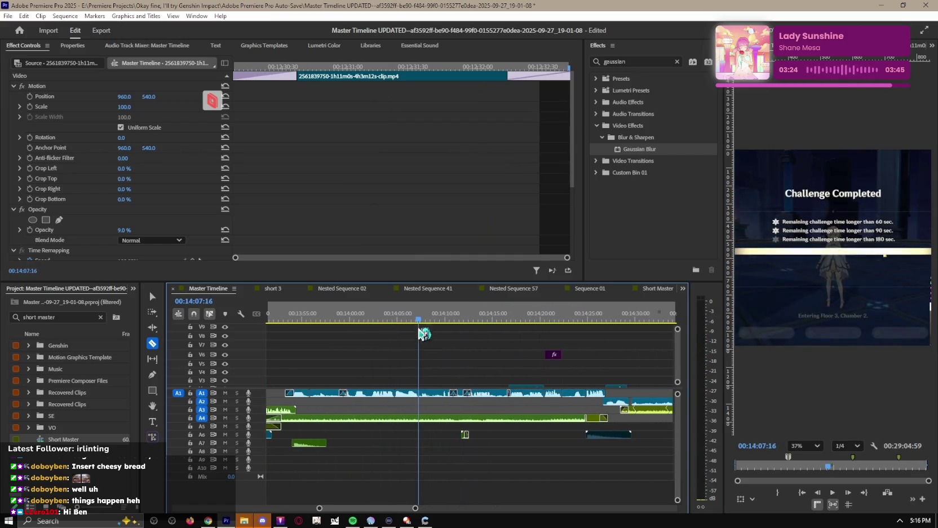
pyautogui.moveTo(476, 314); pyautogui.dragTo(581, 323)
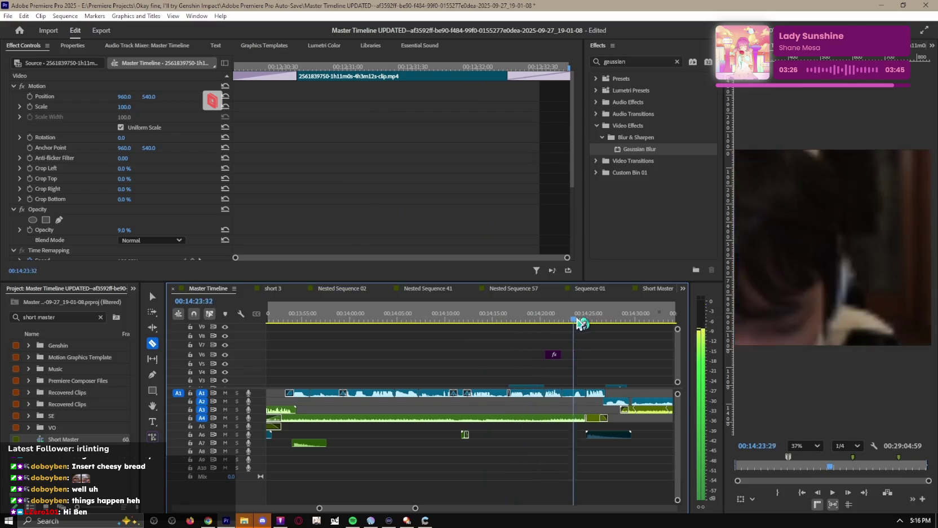
pyautogui.press('space')
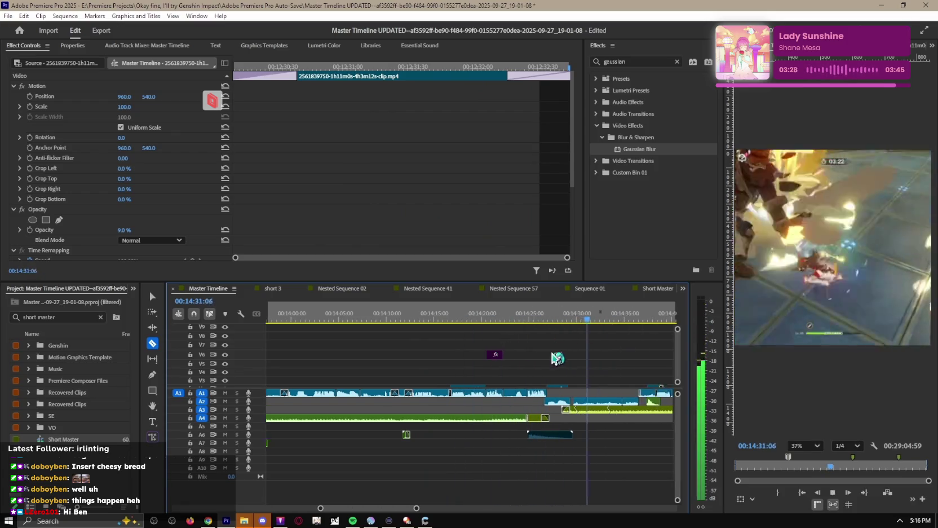
# Step: Scrub on to about 14:40 and play the Night of the Still Mist trailer
pyautogui.moveTo(409, 319); pyautogui.dragTo(481, 321)
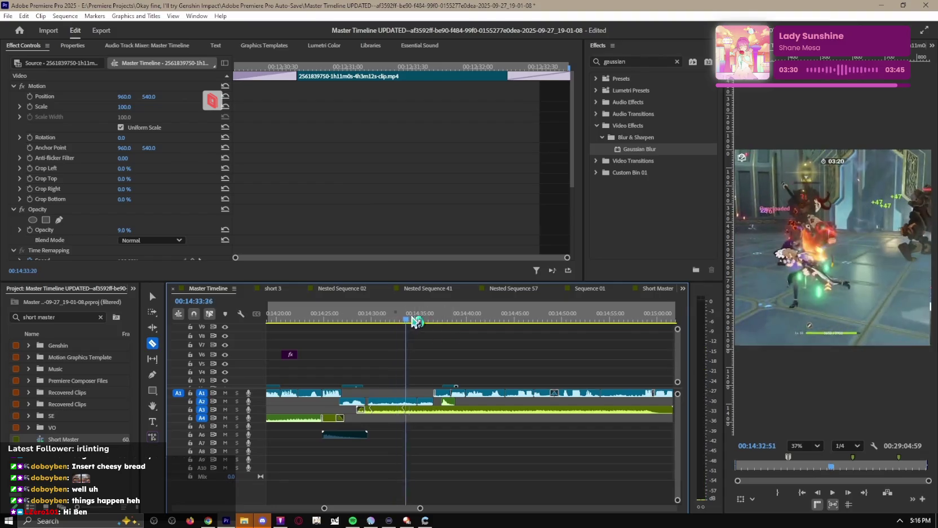
pyautogui.scroll(-5, 508, 338)
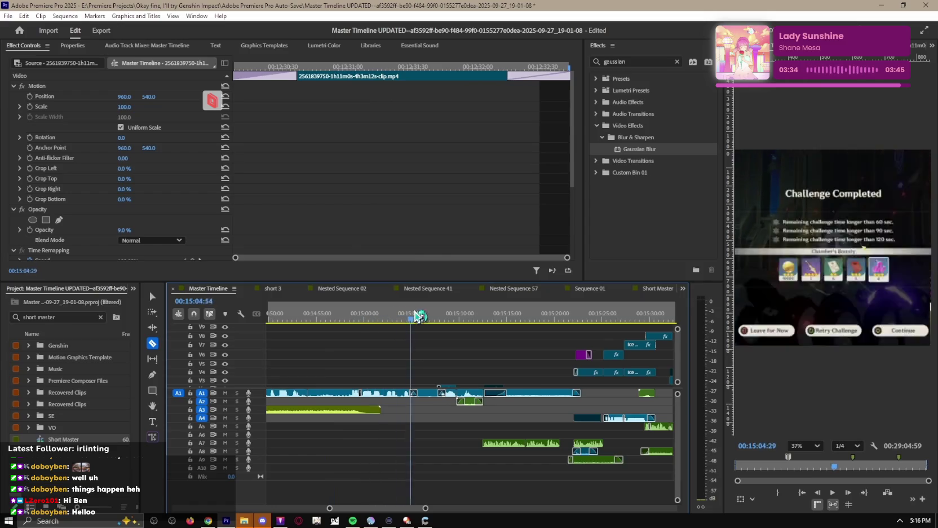
pyautogui.moveTo(571, 317); pyautogui.dragTo(604, 316)
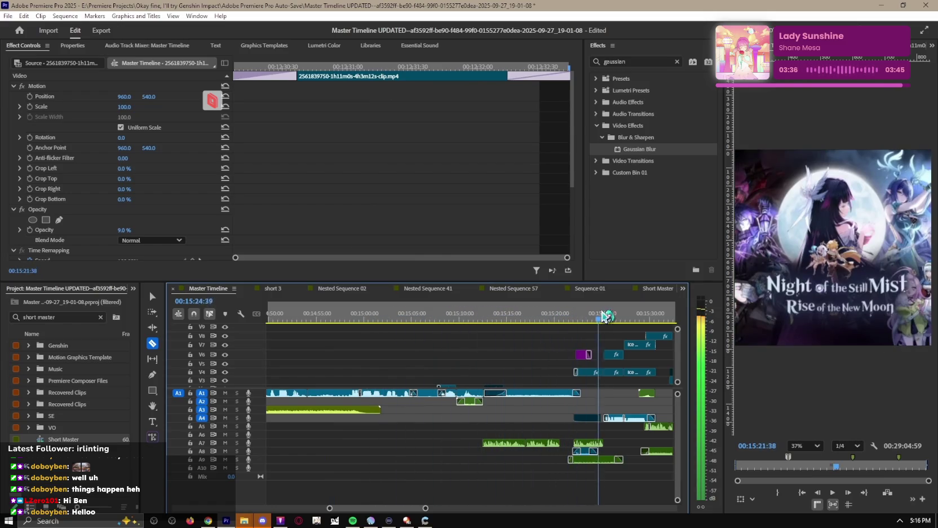
pyautogui.press('space')
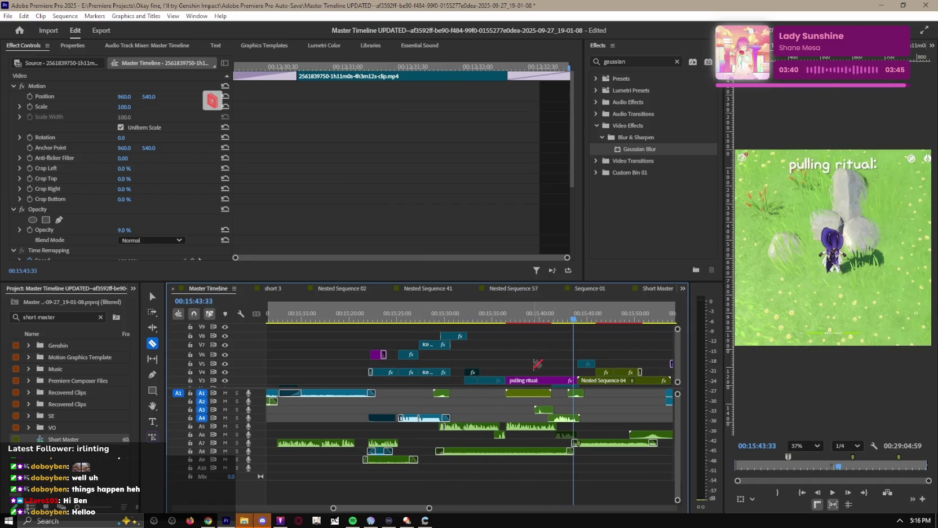
pyautogui.scroll(-3, 537, 364)
pyautogui.press('Up')
pyautogui.press('space')
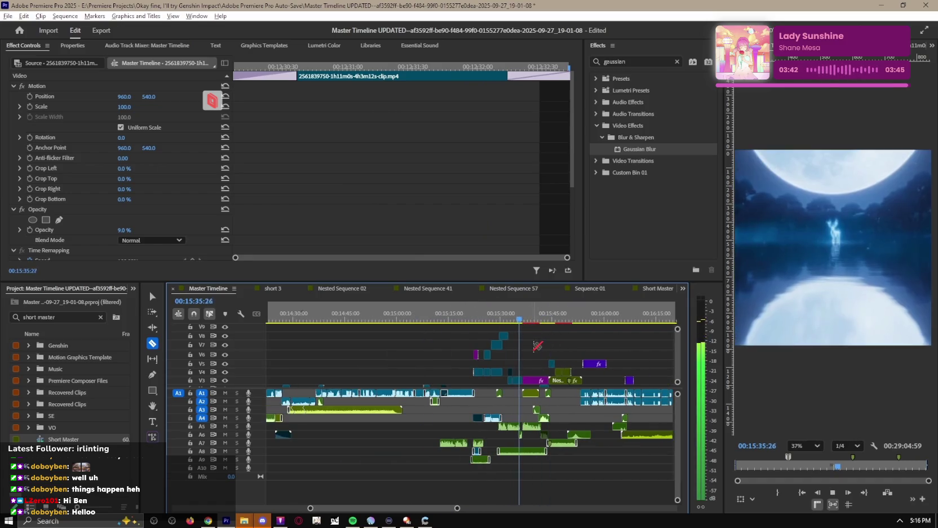
pyautogui.scroll(3, 537, 346)
# Step: Select the 2025-09-13 clip on V2 and bring up the short 3 sequence
pyautogui.press('v')
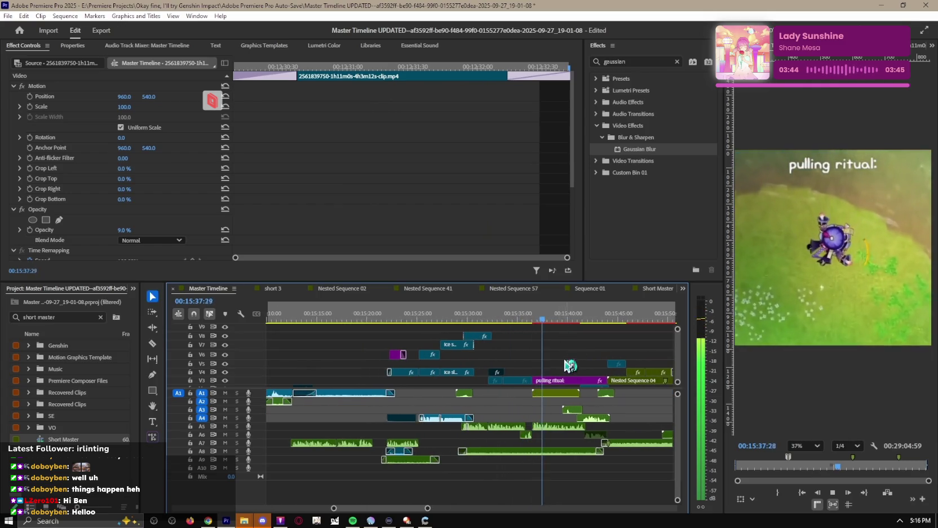
pyautogui.scroll(-2, 570, 366)
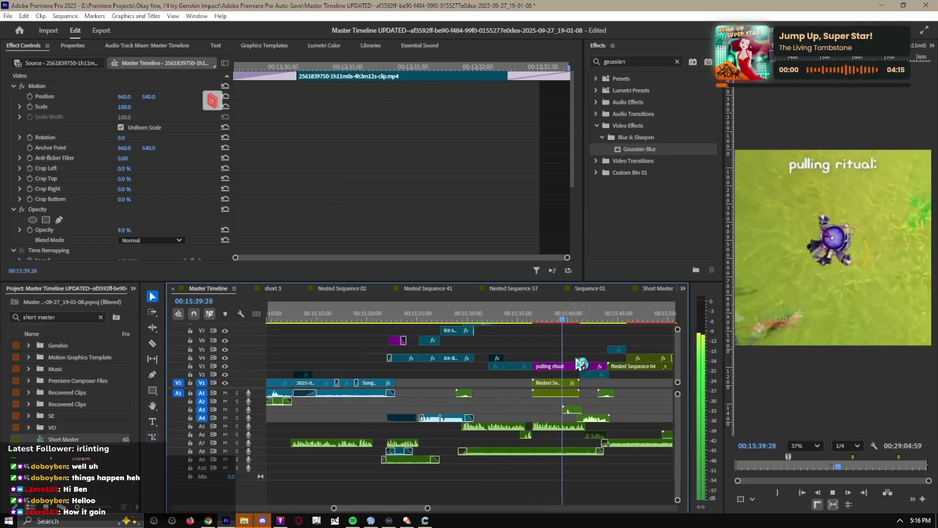
pyautogui.scroll(2, 595, 388)
pyautogui.click(587, 377)
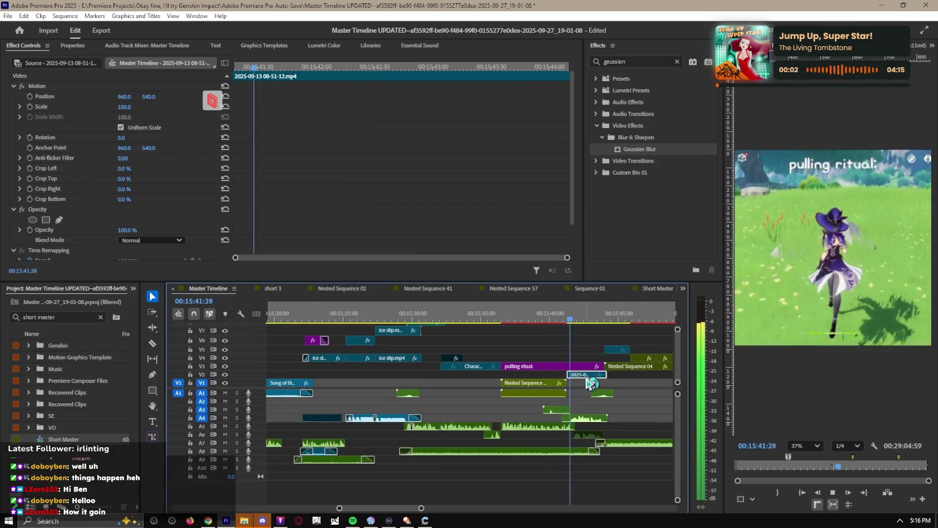
pyautogui.scroll(1, 598, 377)
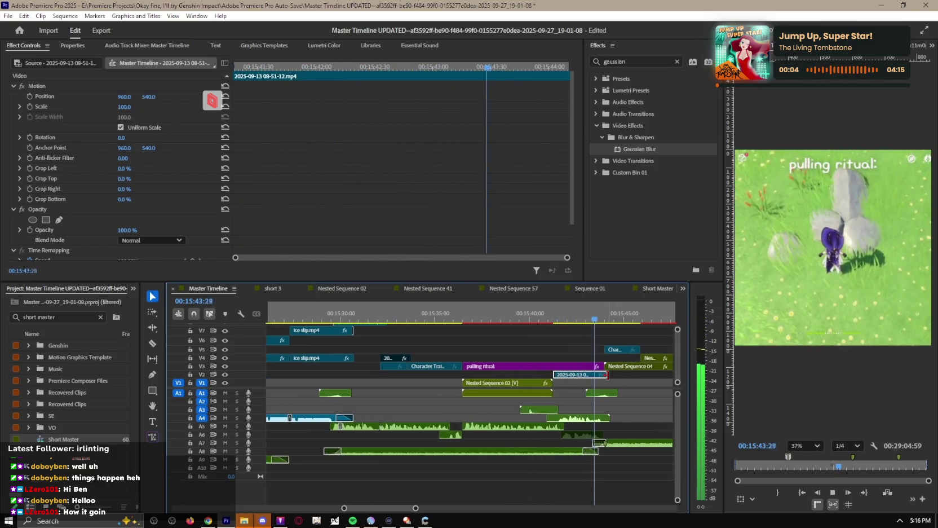
pyautogui.scroll(1, 605, 389)
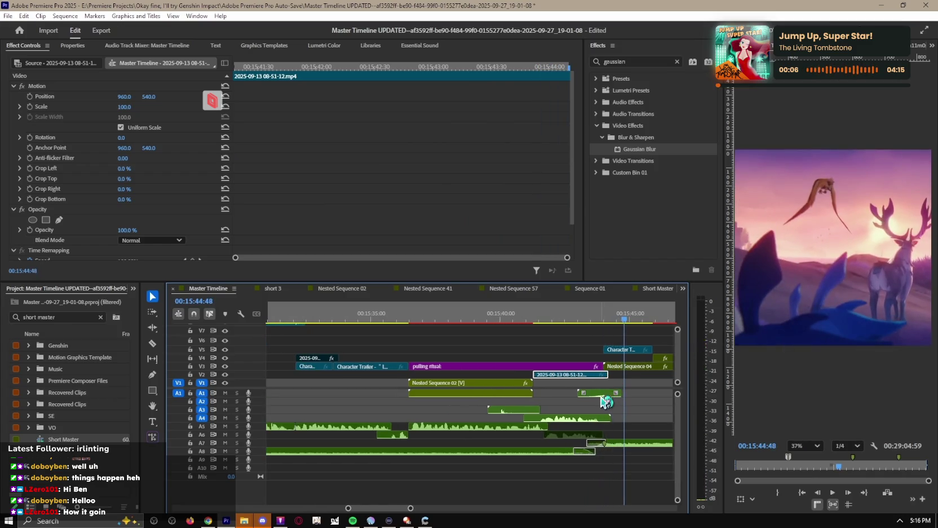
pyautogui.click(284, 295)
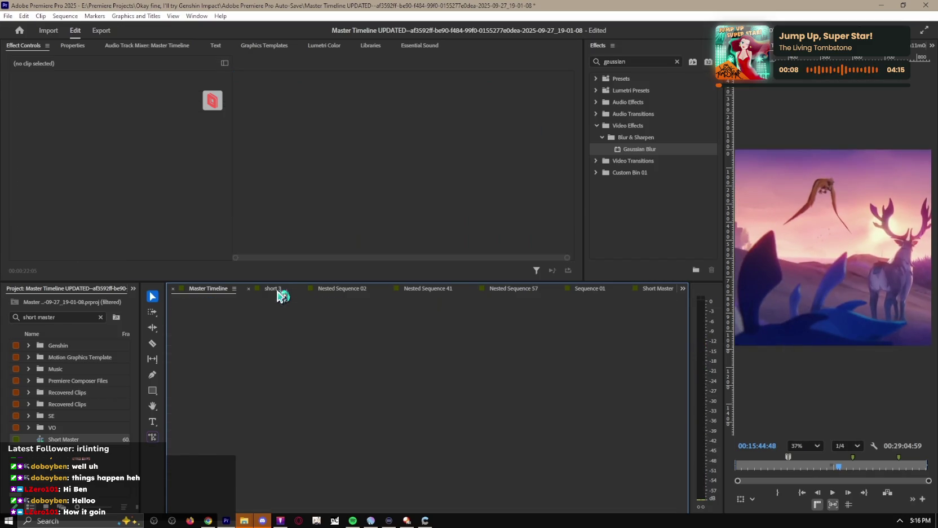
# Step: Play short 3 from about 9:48 past the 20 second mark
pyautogui.click(404, 315)
pyautogui.press('space')
pyautogui.scroll(1, 566, 344)
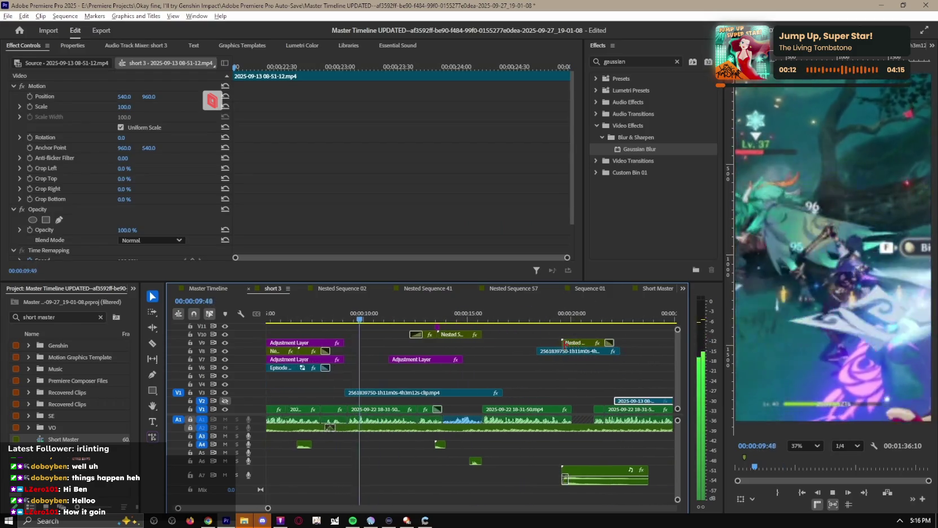
pyautogui.scroll(-1, 476, 347)
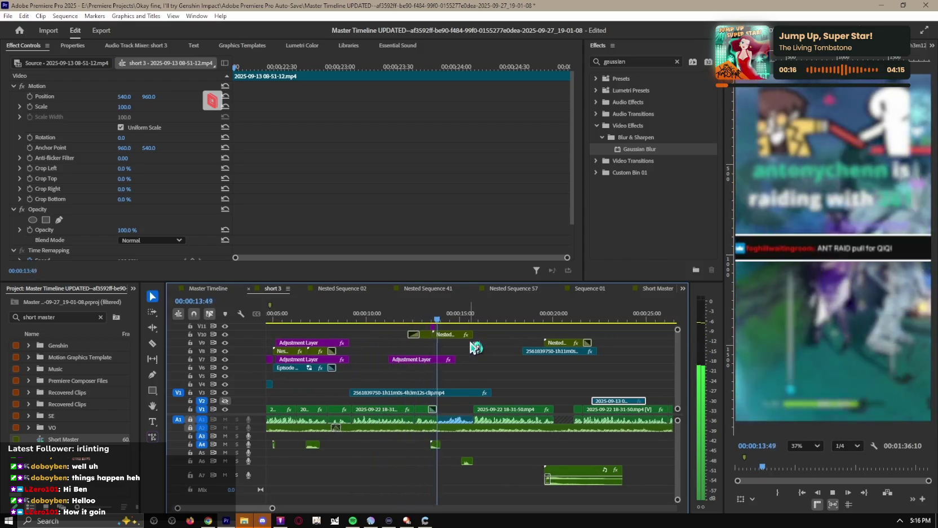
pyautogui.scroll(2, 508, 355)
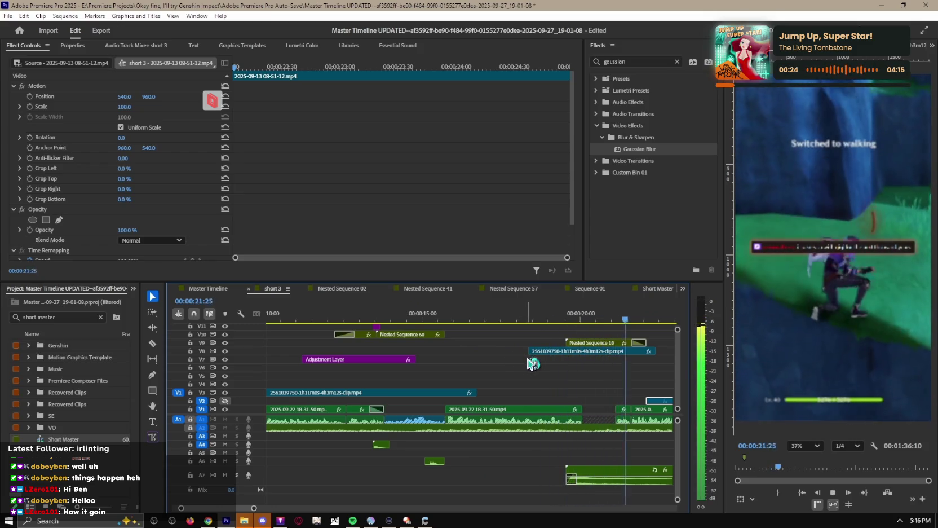
pyautogui.scroll(-2, 531, 362)
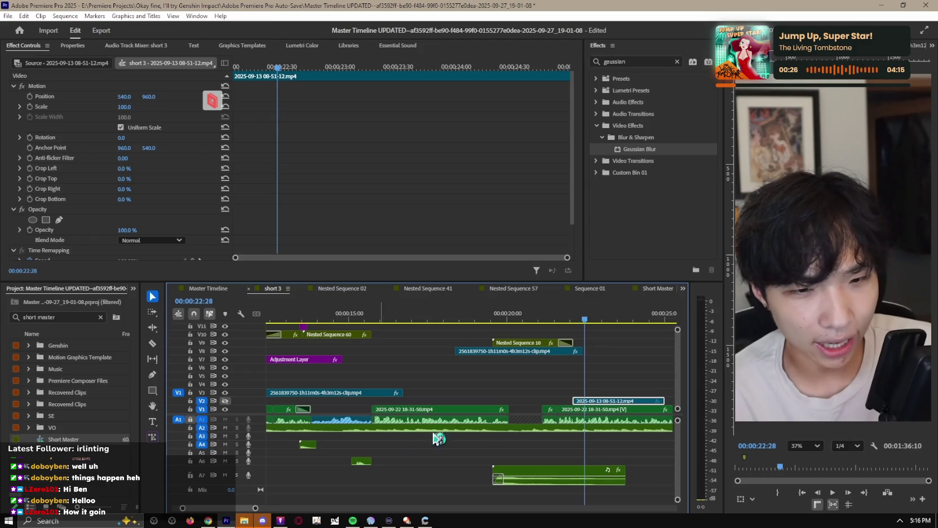
pyautogui.press('space')
pyautogui.scroll(2, 500, 431)
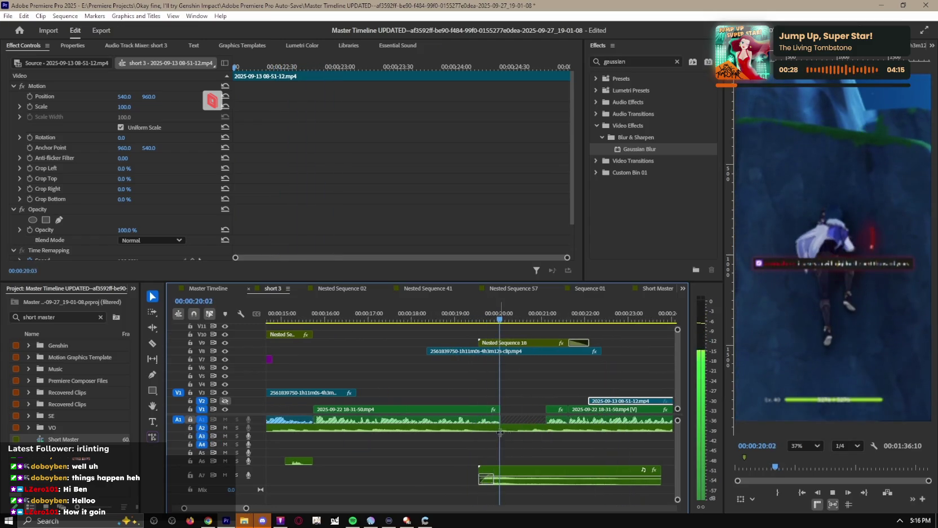
pyautogui.press('space')
# Step: Shift the A2 audio clip slightly later around 20 seconds and check its timing
pyautogui.press('c')
pyautogui.click(498, 313)
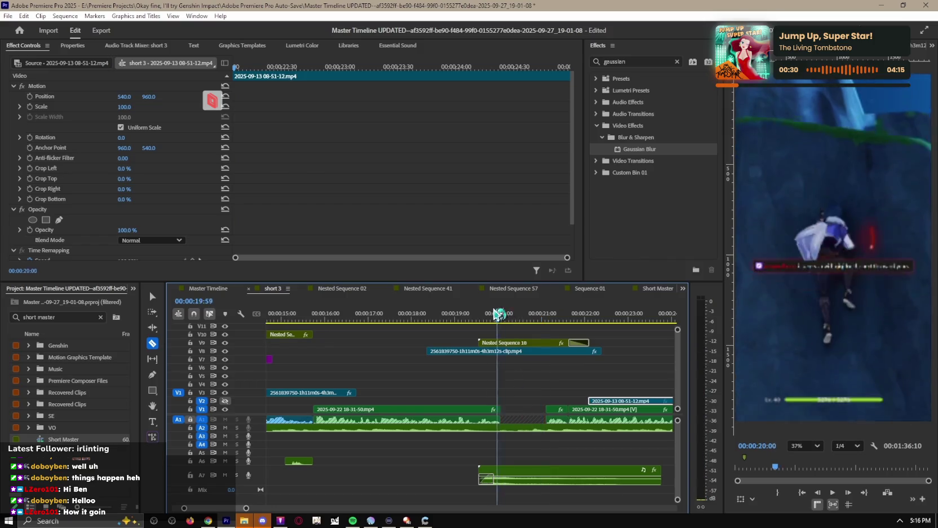
pyautogui.press('v')
pyautogui.moveTo(499, 427); pyautogui.dragTo(578, 433)
pyautogui.press('space')
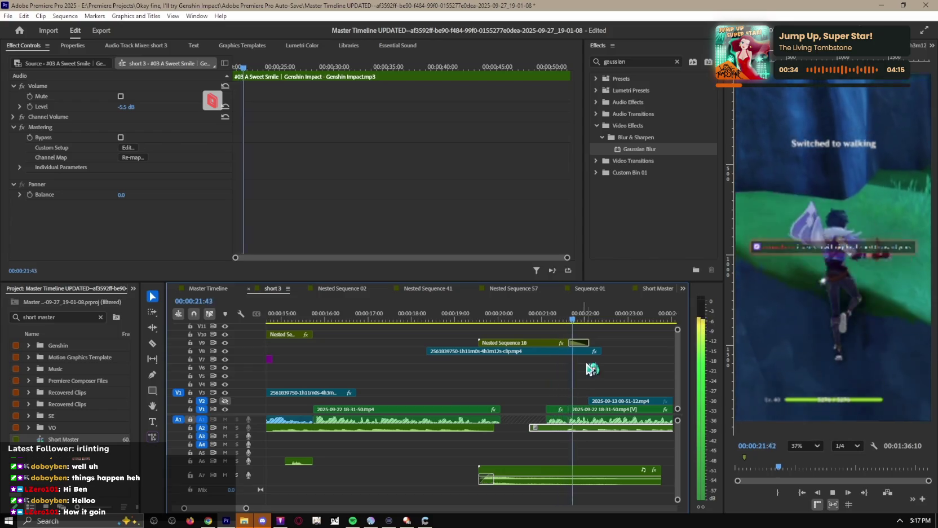
pyautogui.click(545, 313)
pyautogui.moveTo(533, 433); pyautogui.dragTo(535, 429)
pyautogui.click(531, 317)
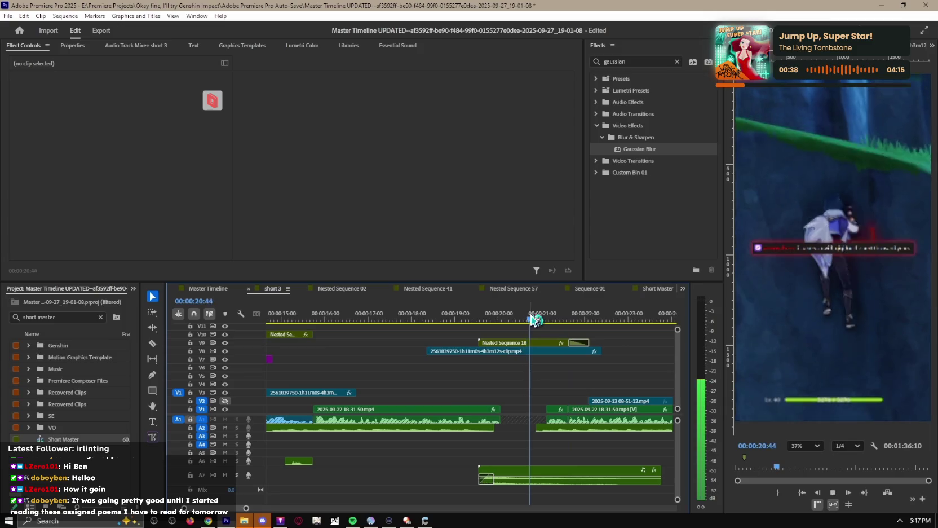
pyautogui.press('space')
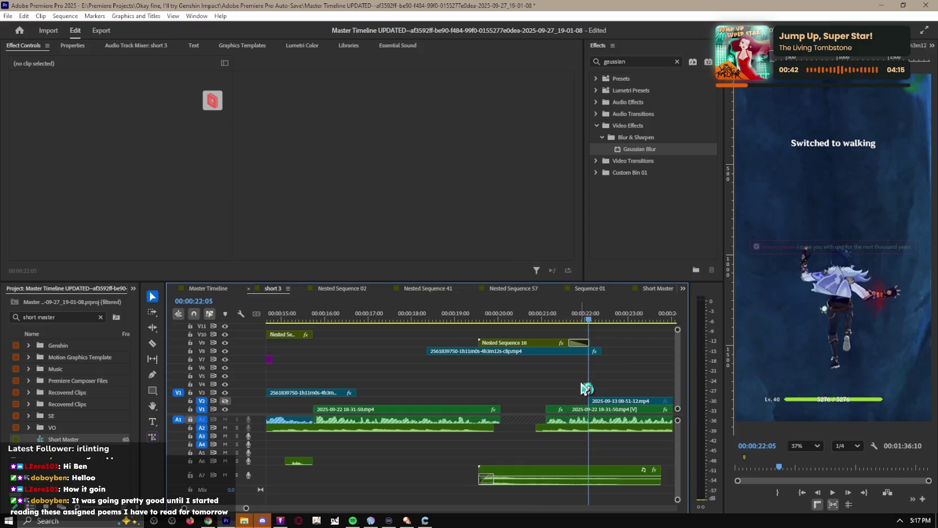
pyautogui.scroll(-3, 586, 389)
pyautogui.click(455, 320)
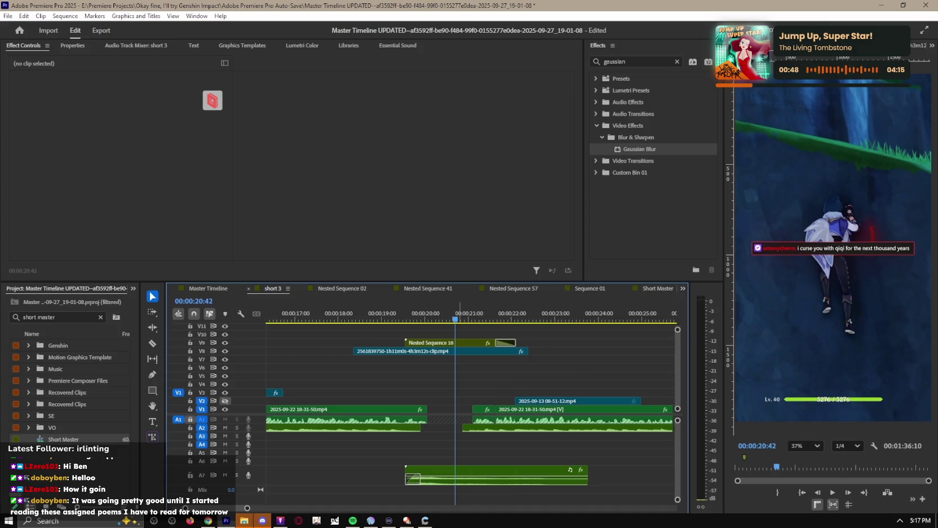
pyautogui.press('space')
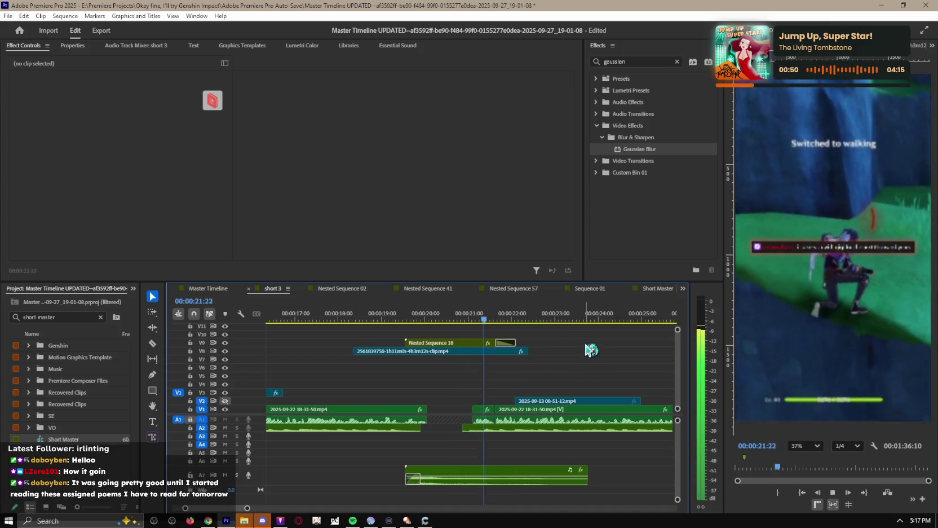
pyautogui.press('space')
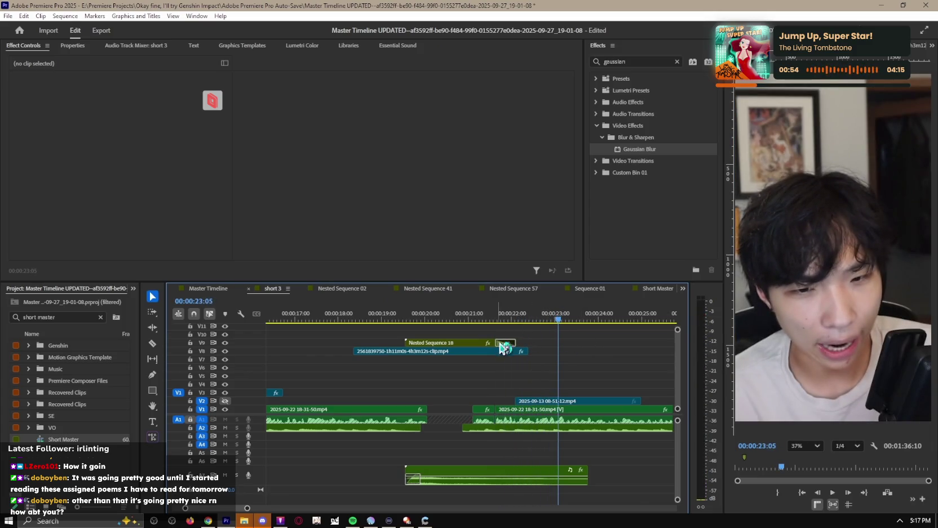
pyautogui.click(478, 320)
pyautogui.press('space')
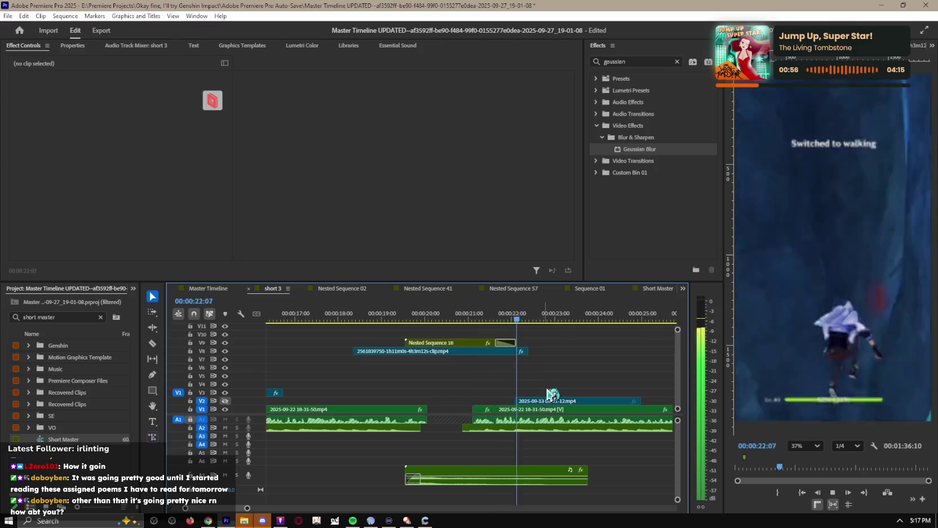
pyautogui.click(550, 401)
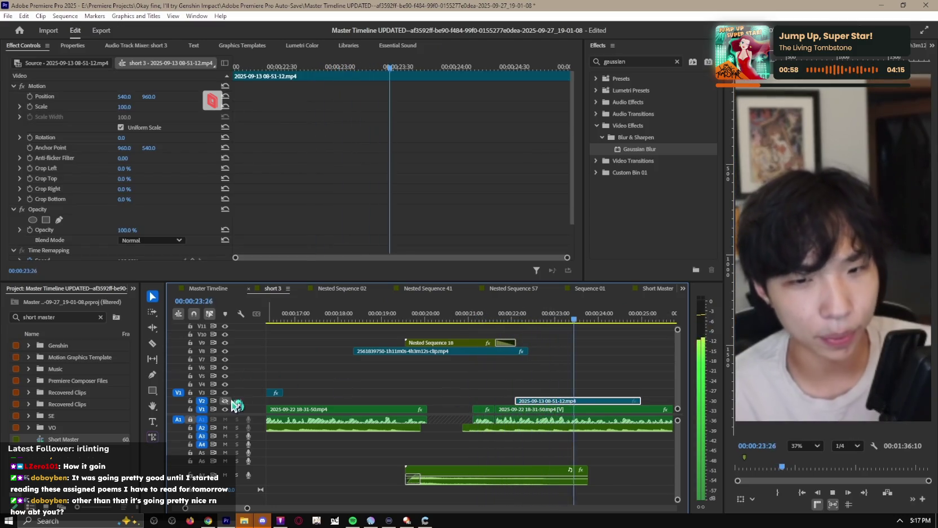
# Step: Slide the V2 clip left onto the V1 edit point and play back to check it
pyautogui.moveTo(556, 320); pyautogui.dragTo(531, 320)
pyautogui.click(546, 319)
pyautogui.moveTo(556, 401); pyautogui.dragTo(535, 401)
pyautogui.click(492, 320)
pyautogui.press('space')
pyautogui.click(474, 320)
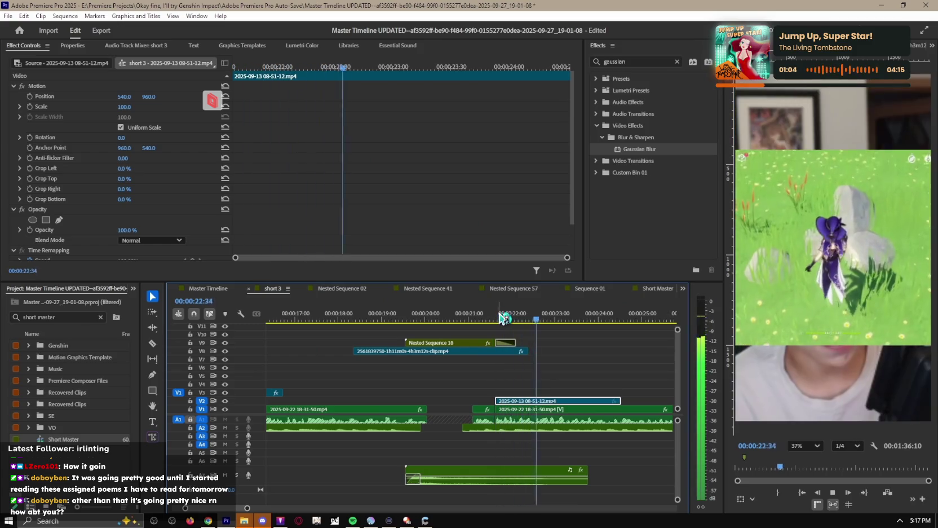
pyautogui.press('space')
# Step: Move the 2025-09-13 clip up to the top track and select it
pyautogui.moveTo(519, 402)
pyautogui.mouseDown()
pyautogui.moveTo(505, 327)
pyautogui.moveTo(516, 343)
pyautogui.mouseUp()
pyautogui.click(454, 319)
pyautogui.press('space')
pyautogui.press('space')
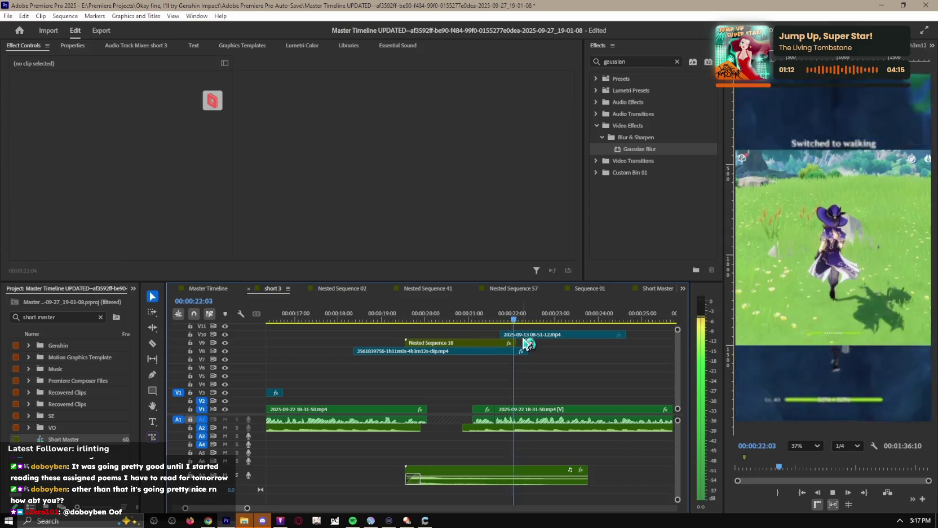
pyautogui.click(535, 336)
pyautogui.click(506, 335)
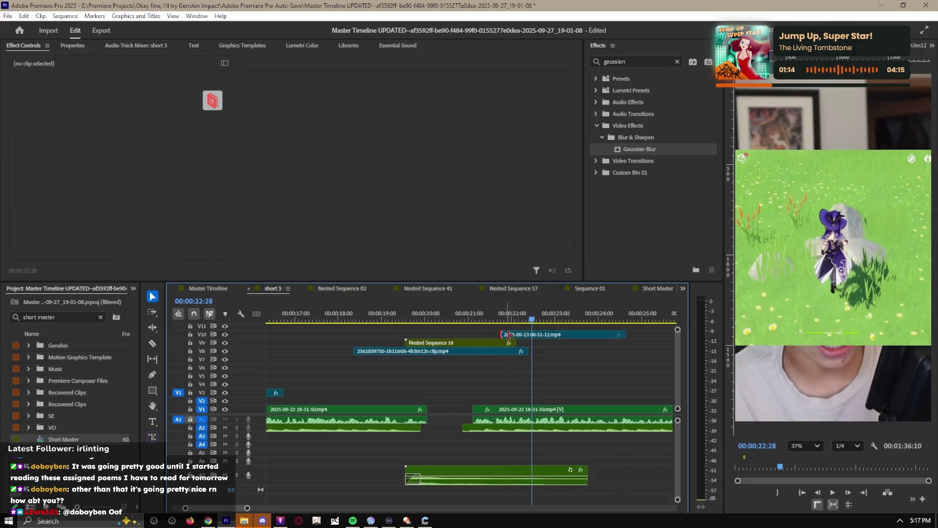
pyautogui.click(512, 345)
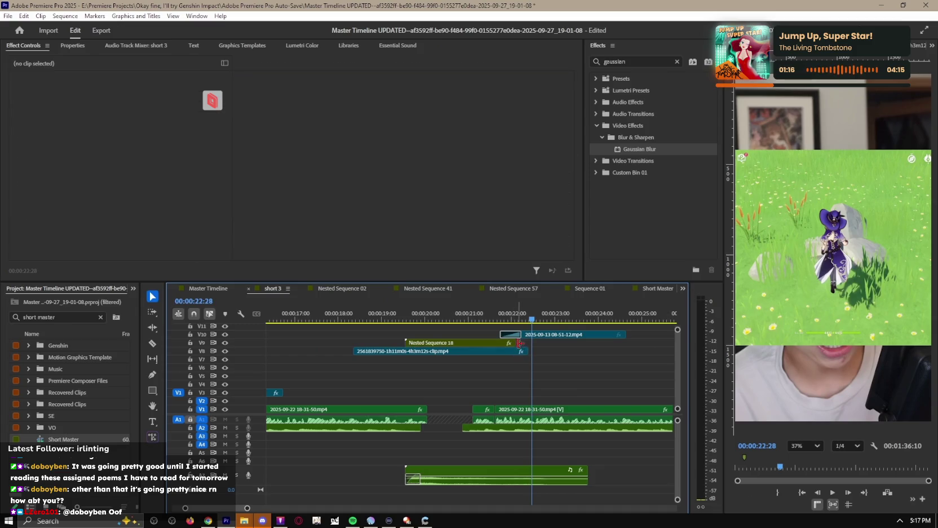
pyautogui.click(538, 336)
# Step: Zoom the 2025-09-13 clip to 225% scale, shift it down to Position Y 1217, and preview
pyautogui.click(527, 319)
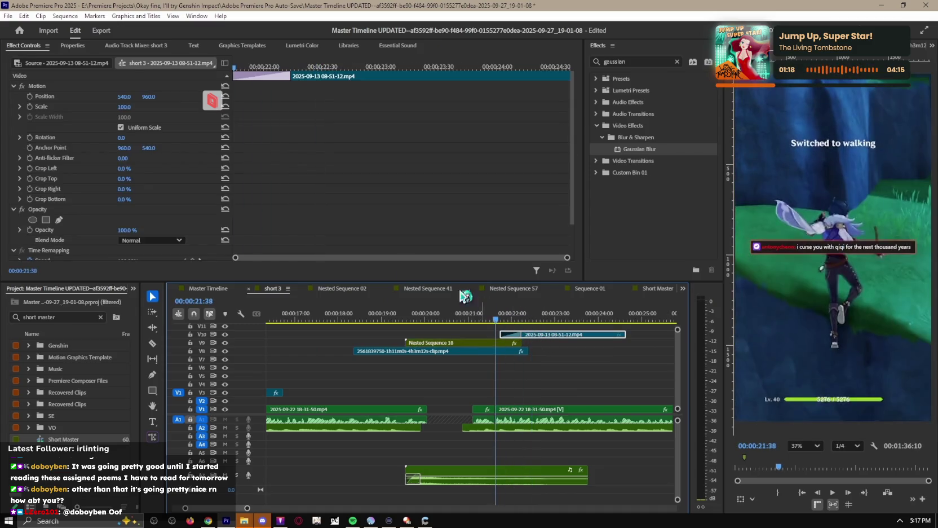
pyautogui.moveTo(125, 107); pyautogui.dragTo(161, 106)
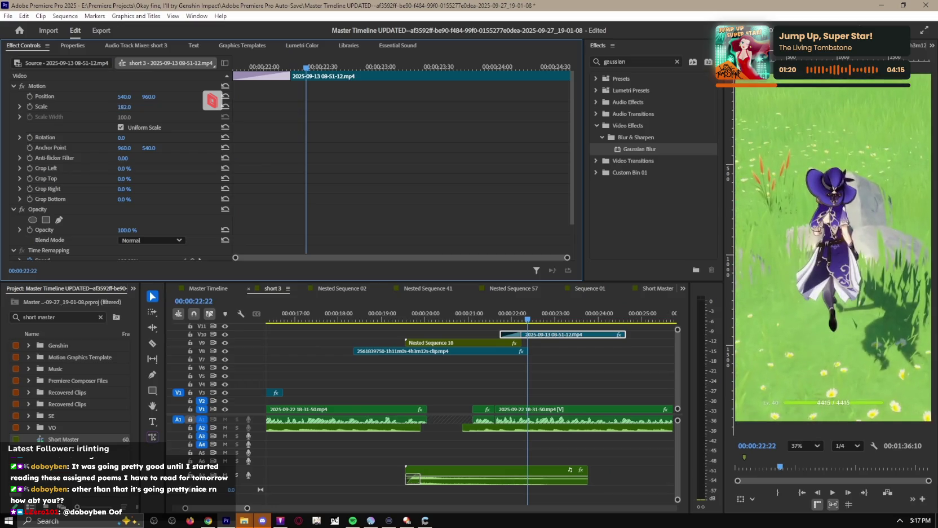
pyautogui.press('space')
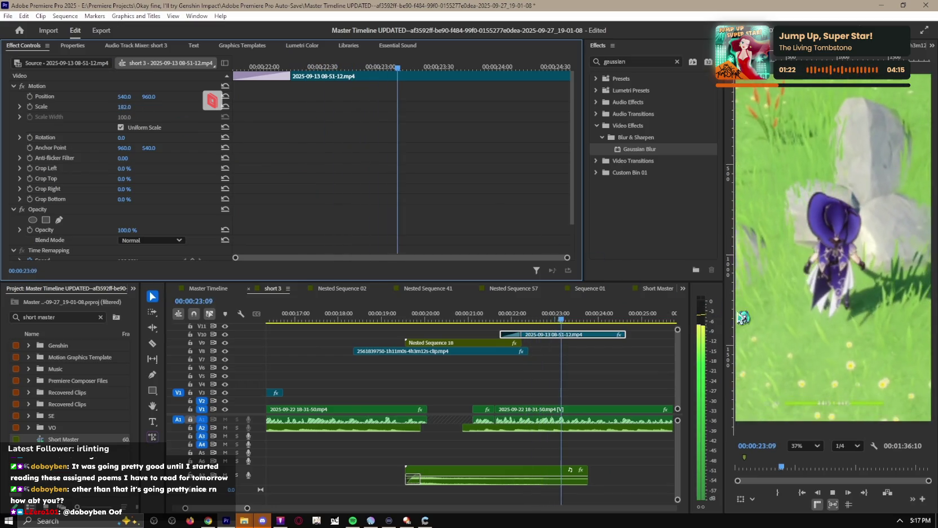
pyautogui.press('space')
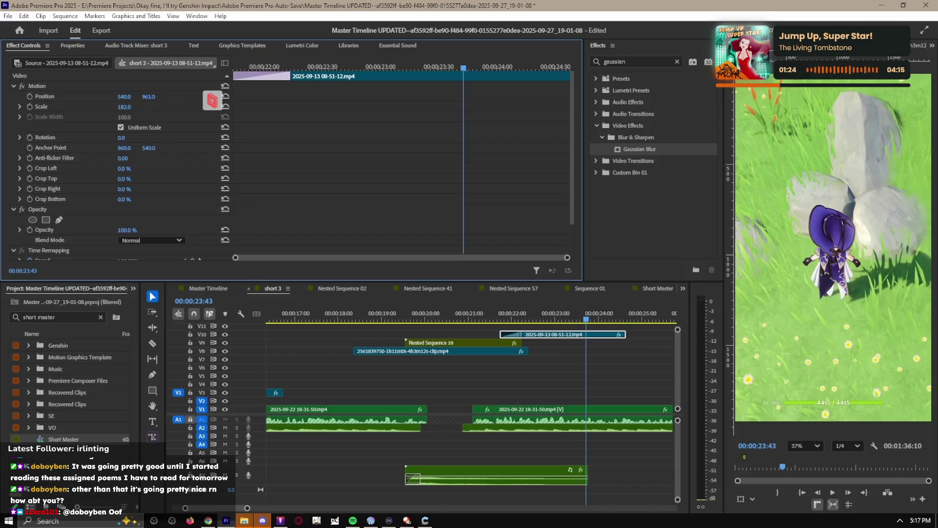
pyautogui.moveTo(149, 97); pyautogui.dragTo(186, 96)
pyautogui.moveTo(126, 106); pyautogui.dragTo(176, 107)
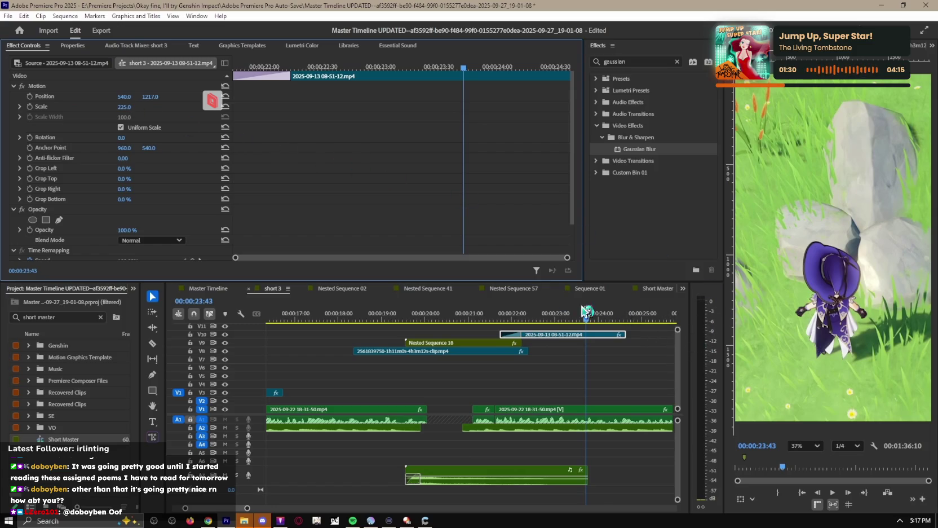
pyautogui.press('Up')
pyautogui.press('Up')
pyautogui.click(634, 369)
pyautogui.press('space')
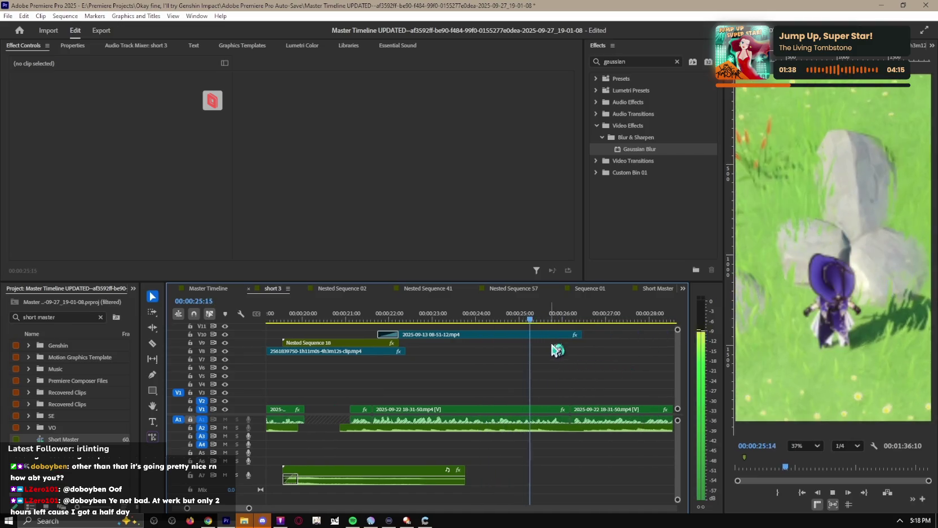
# Step: Trim both edges of the V10 clip and slide it earlier in the timeline
pyautogui.moveTo(583, 337); pyautogui.dragTo(464, 325)
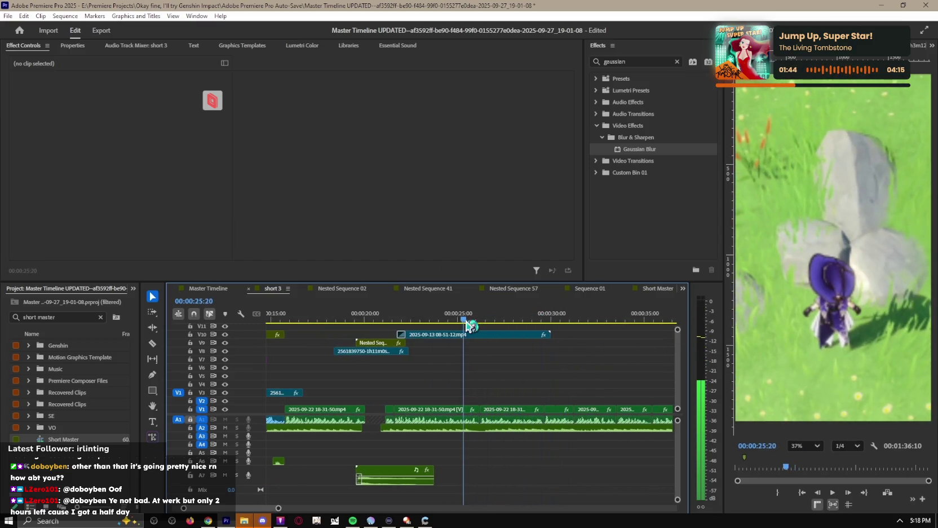
pyautogui.moveTo(466, 322)
pyautogui.mouseDown()
pyautogui.moveTo(419, 323)
pyautogui.moveTo(423, 334)
pyautogui.moveTo(390, 319)
pyautogui.mouseUp()
pyautogui.click(453, 335)
pyautogui.click(504, 369)
pyautogui.press('=')
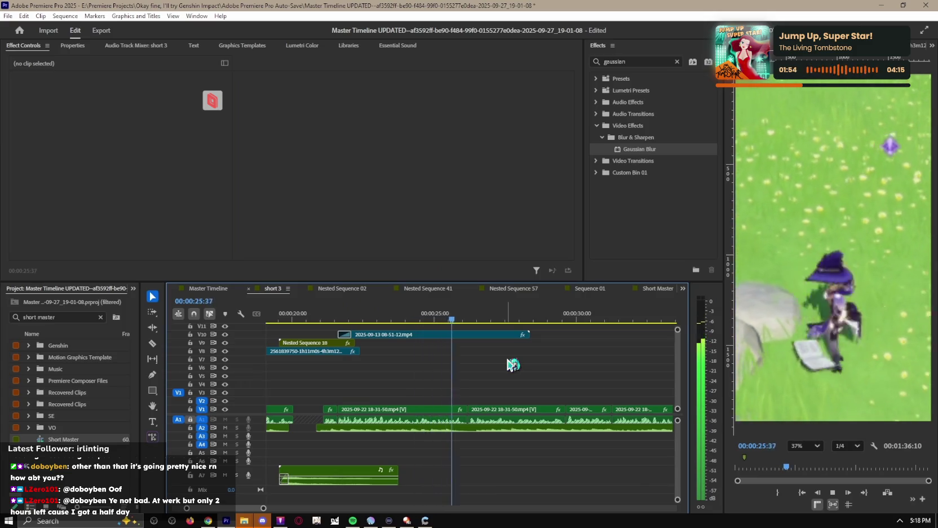
# Step: Cut the V10 clip at 26:26, delete the part after it, then select the Master Timeline caption
pyautogui.press('c')
pyautogui.press('space')
pyautogui.click(479, 341)
pyautogui.press('v')
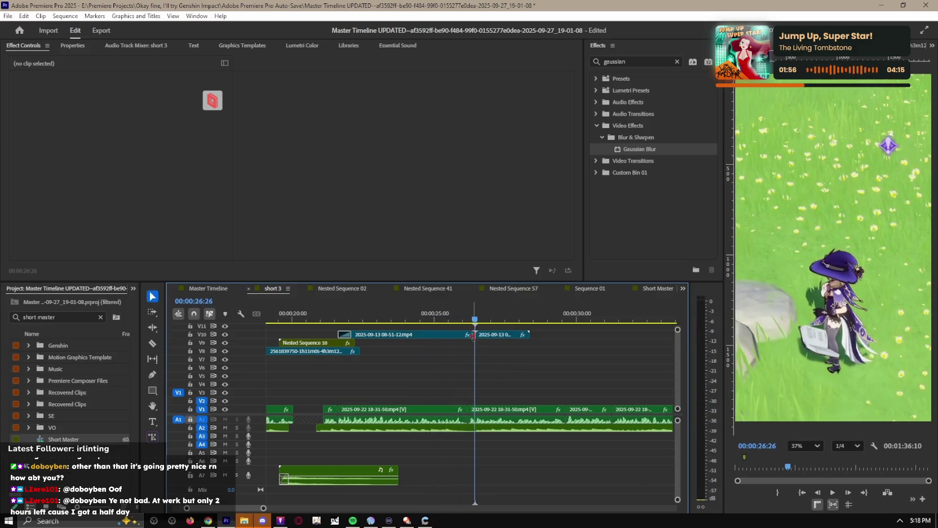
pyautogui.press('Delete')
pyautogui.press('j')
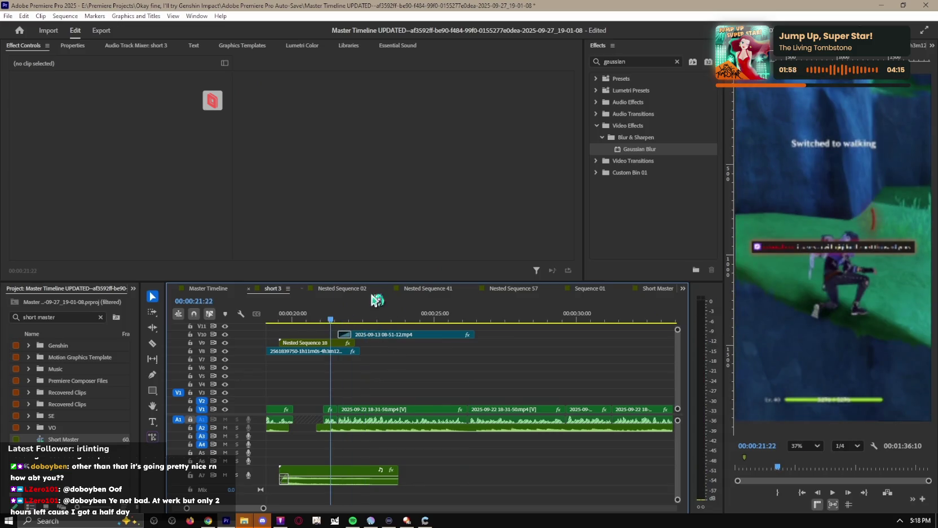
pyautogui.click(333, 289)
pyautogui.click(201, 288)
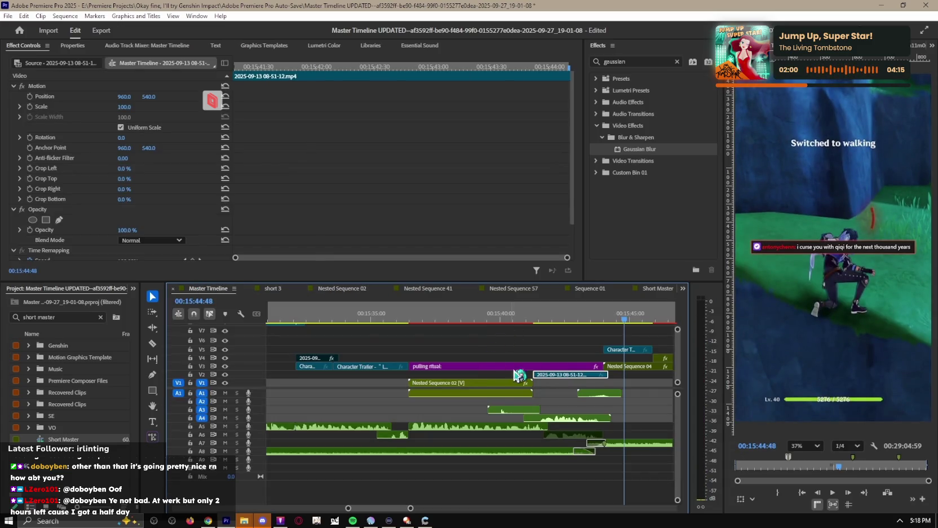
# Step: Paste the 'pulling ritual:' caption into short 3 on track V11 and preview it
pyautogui.click(284, 289)
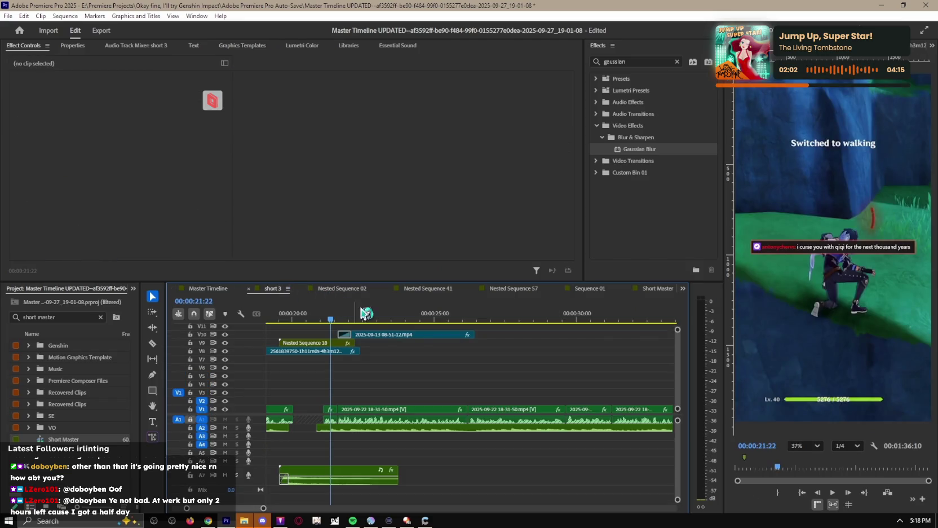
pyautogui.hotkey('ctrl', 'v')
pyautogui.press('-')
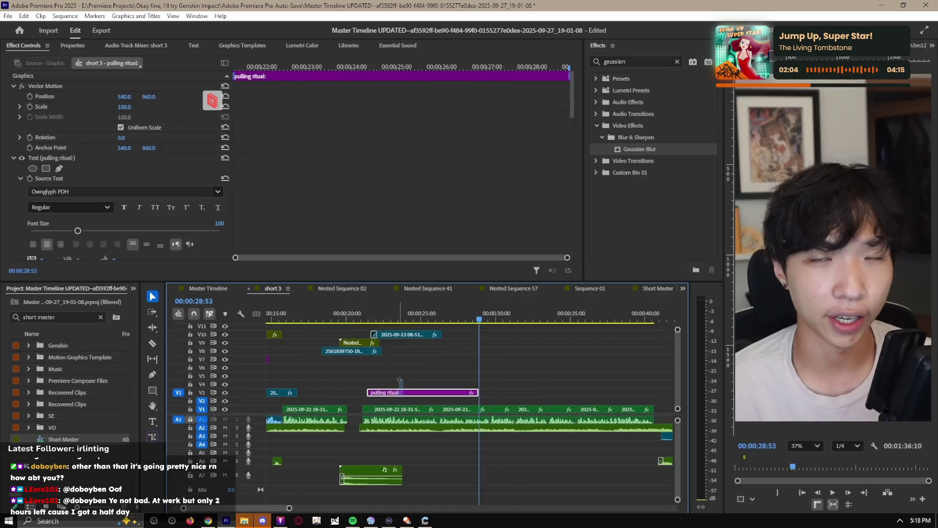
pyautogui.moveTo(401, 392); pyautogui.dragTo(397, 329)
pyautogui.click(373, 315)
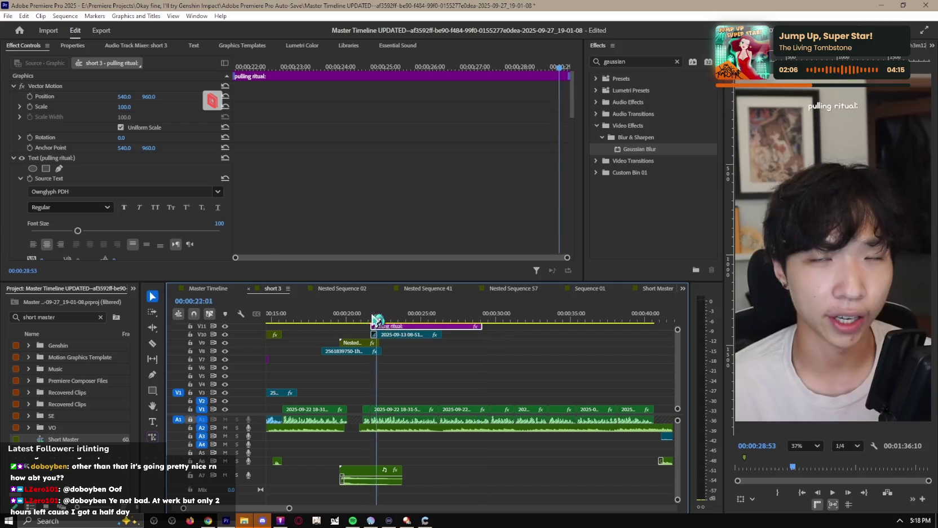
pyautogui.press('space')
pyautogui.press('=')
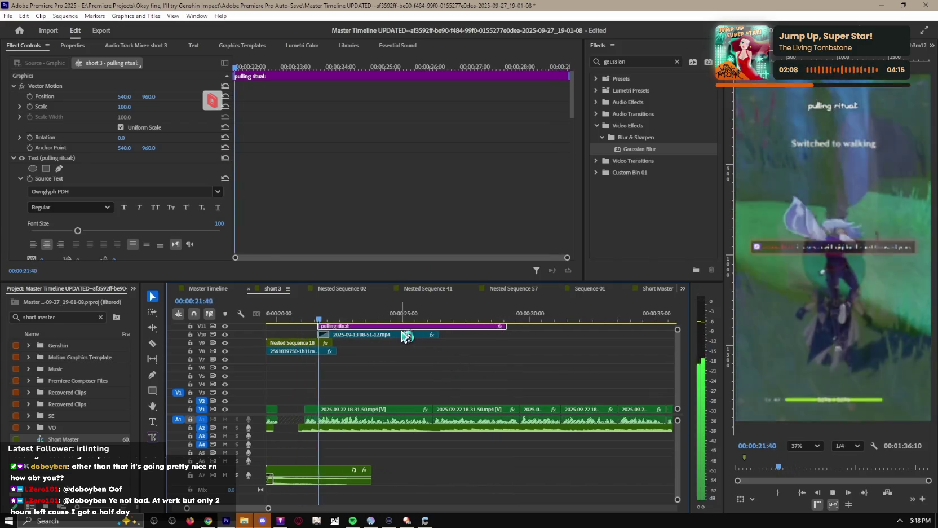
pyautogui.press('space')
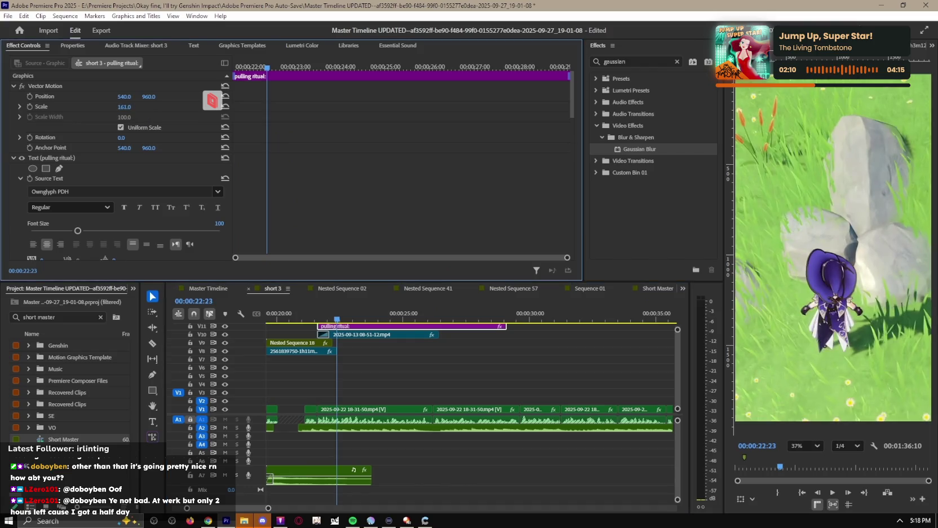
# Step: Enlarge the caption to font size 308 and move it to Position Y 1171
pyautogui.click(82, 232)
pyautogui.moveTo(82, 231); pyautogui.dragTo(181, 229)
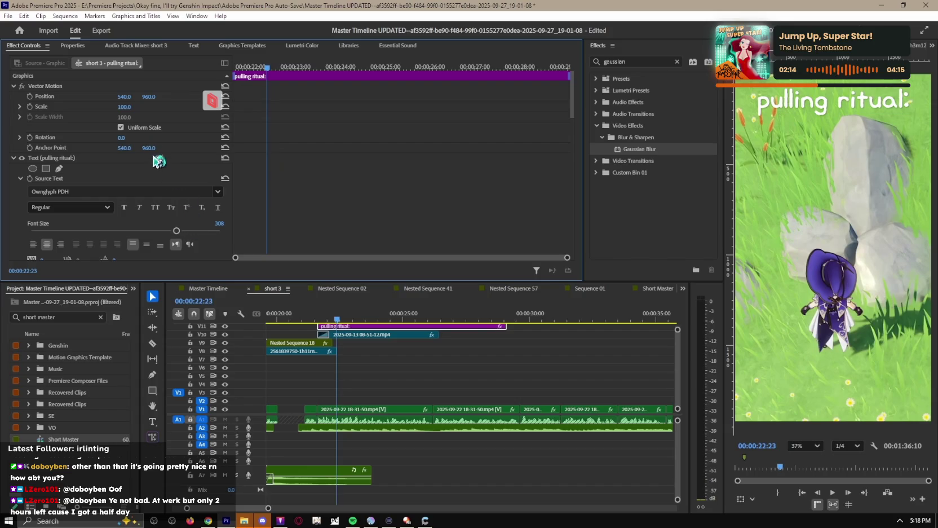
pyautogui.moveTo(150, 97); pyautogui.dragTo(211, 97)
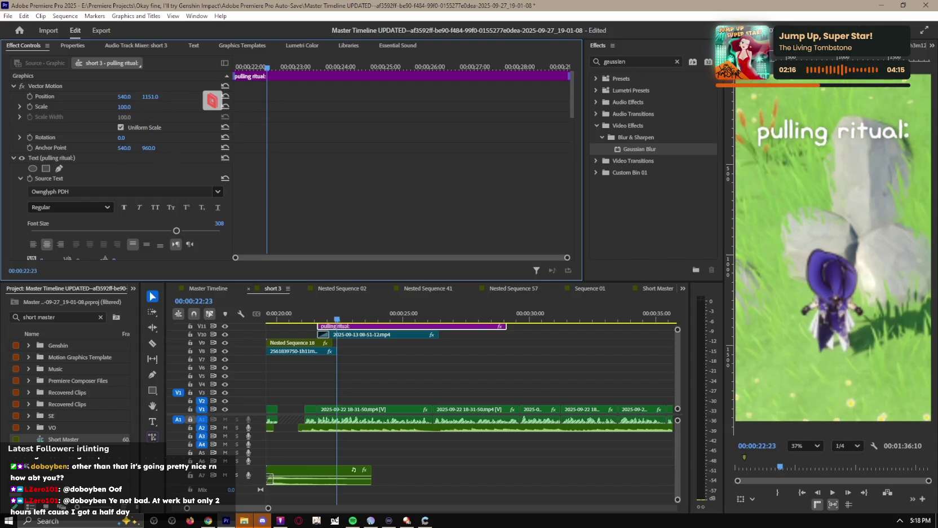
pyautogui.press('space')
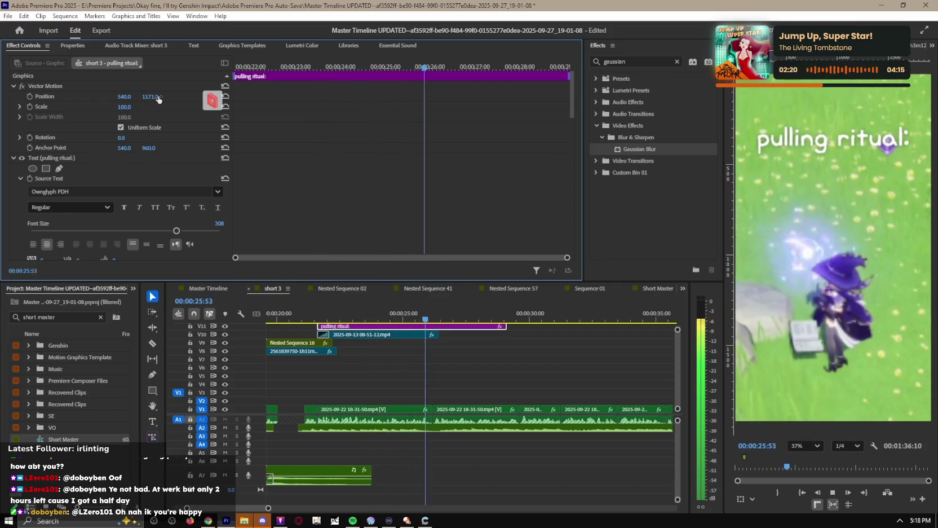
pyautogui.press('space')
pyautogui.click(462, 351)
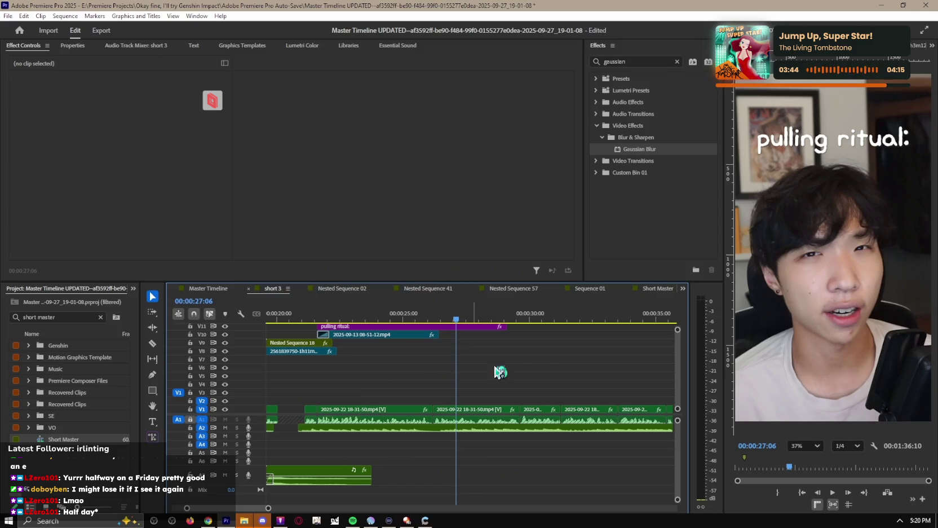
# Step: Undo a trial move, then trim the caption's end about 2:42 earlier to match the V10 clip
pyautogui.moveTo(480, 327); pyautogui.dragTo(389, 309)
pyautogui.hotkey('ctrl', 'z')
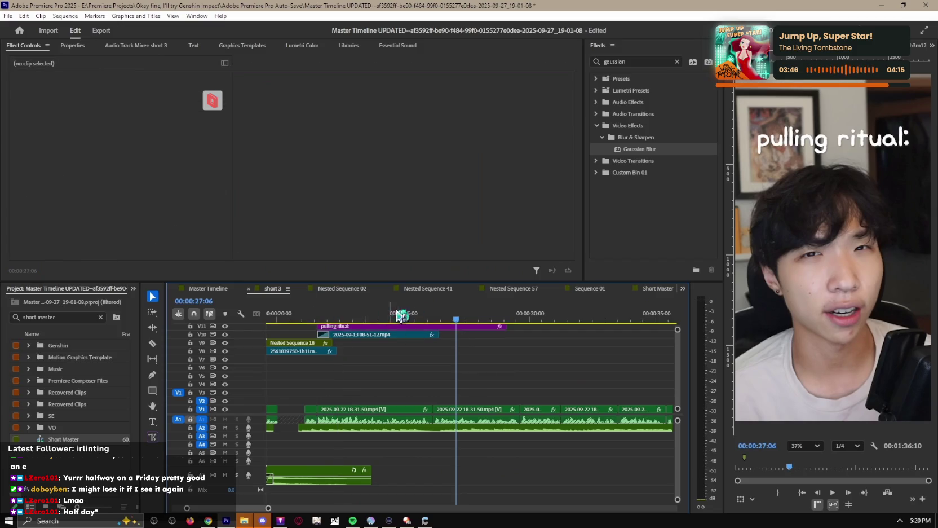
pyautogui.press('space')
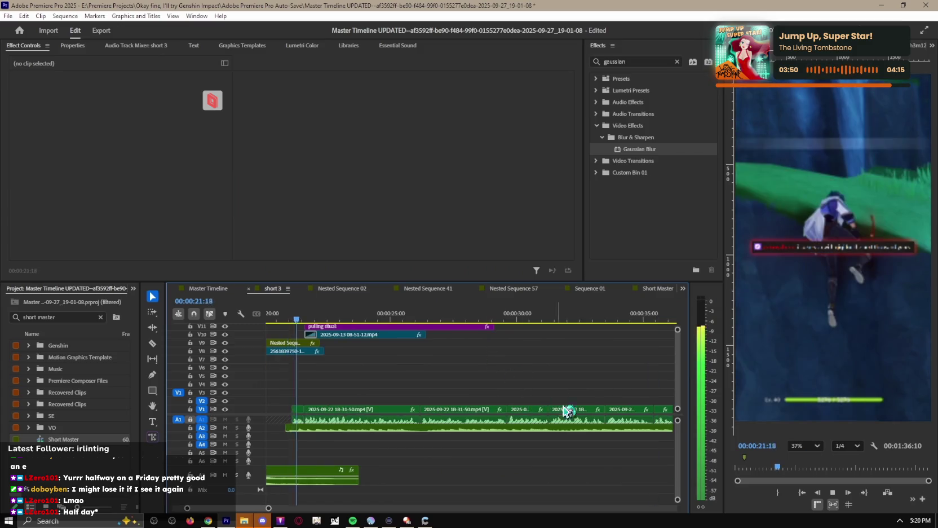
pyautogui.press('space')
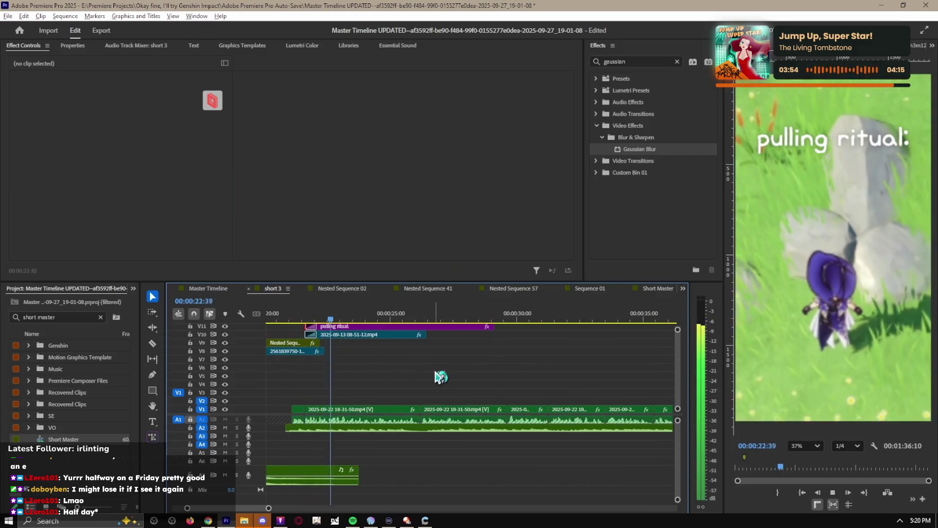
pyautogui.keyDown('alt'); pyautogui.scroll(-3, 440, 375); pyautogui.keyUp('alt')
pyautogui.keyDown('alt'); pyautogui.scroll(5, 440, 375); pyautogui.keyUp('alt')
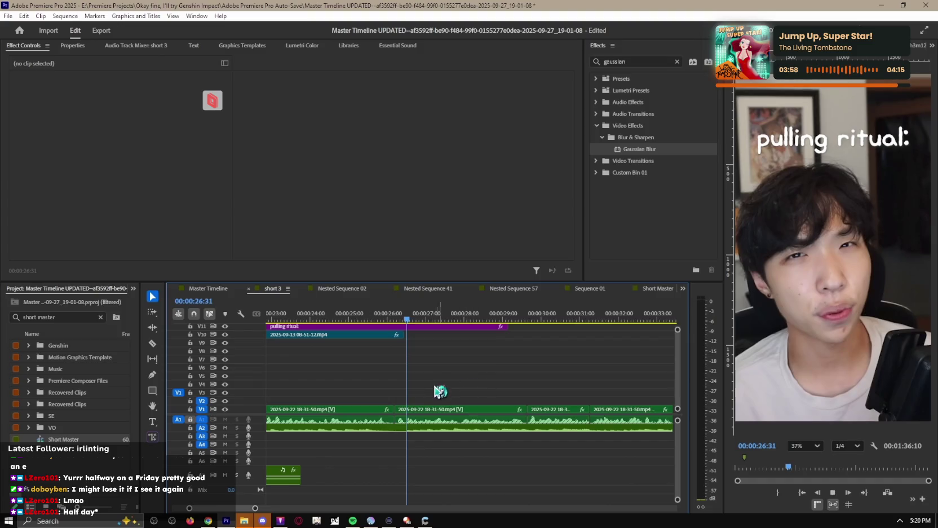
pyautogui.moveTo(507, 327); pyautogui.dragTo(402, 345)
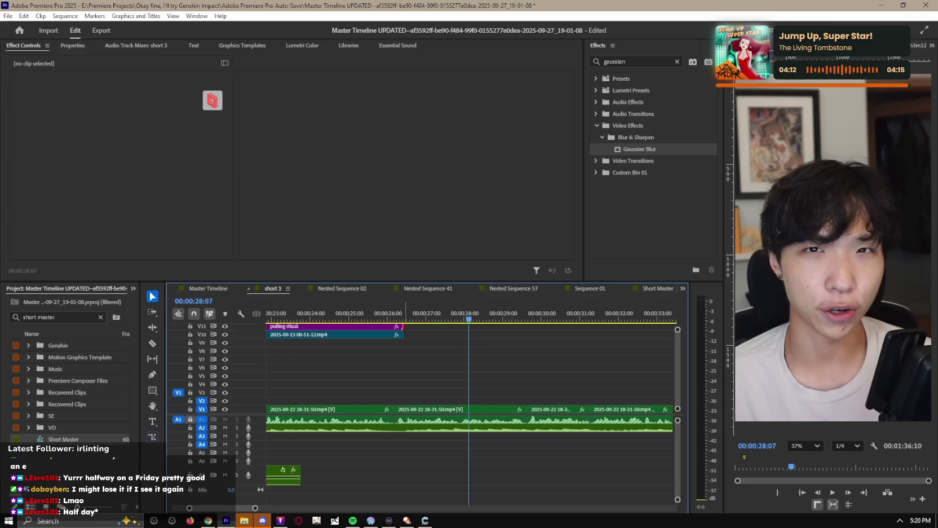
pyautogui.click(335, 289)
pyautogui.click(439, 289)
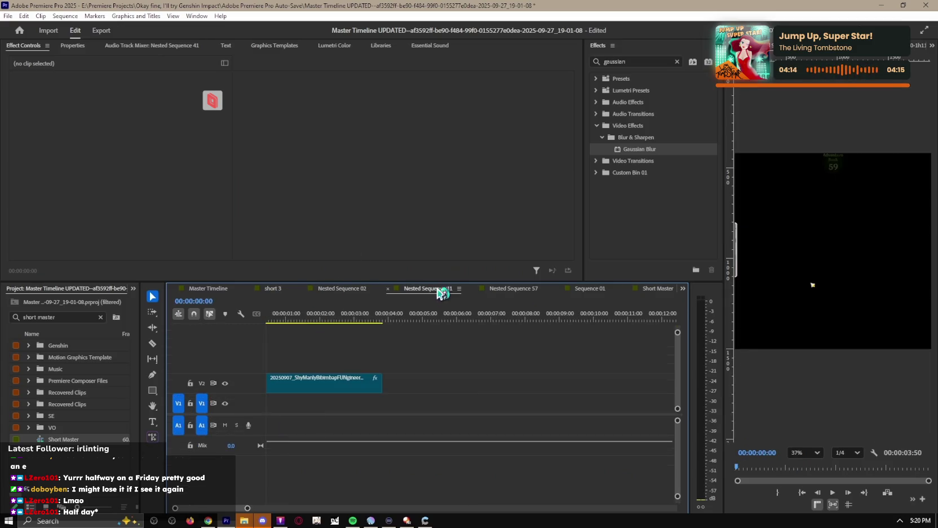
pyautogui.click(218, 289)
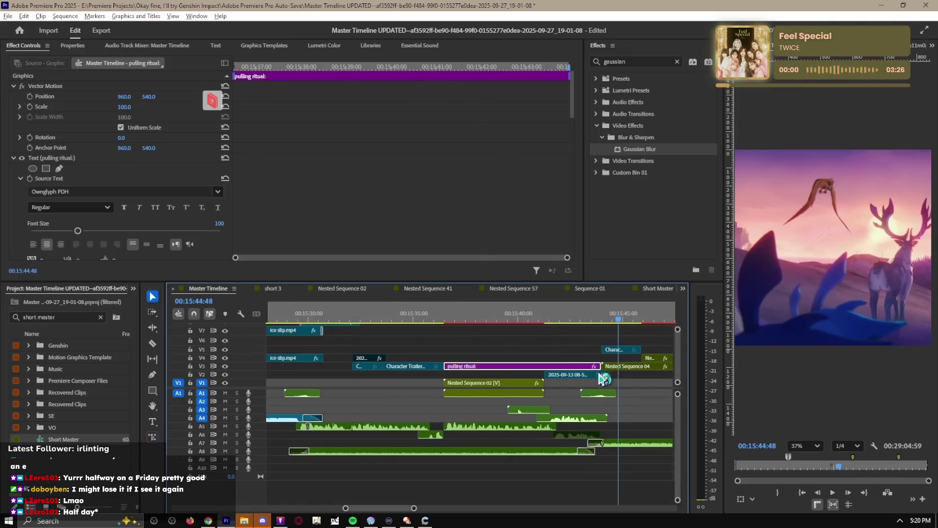
pyautogui.press('space')
pyautogui.scroll(-3, 526, 380)
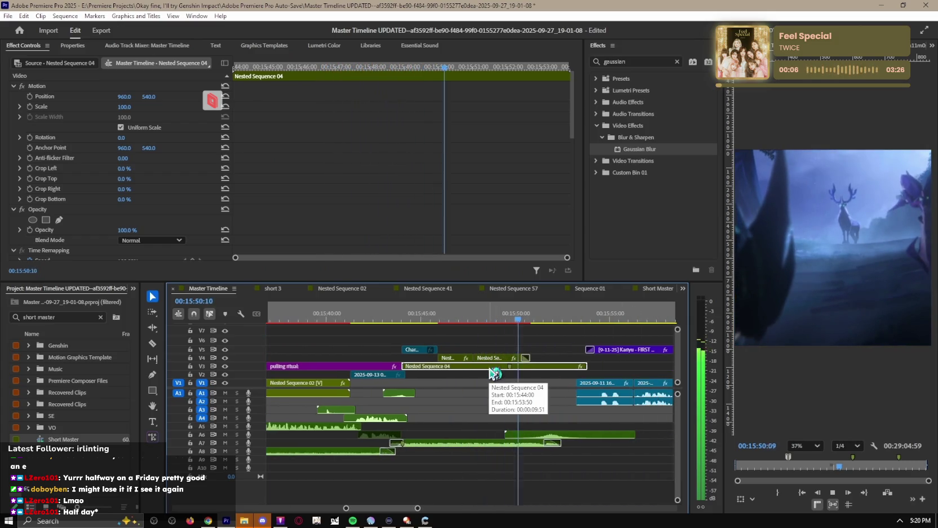
pyautogui.doubleClick(533, 372)
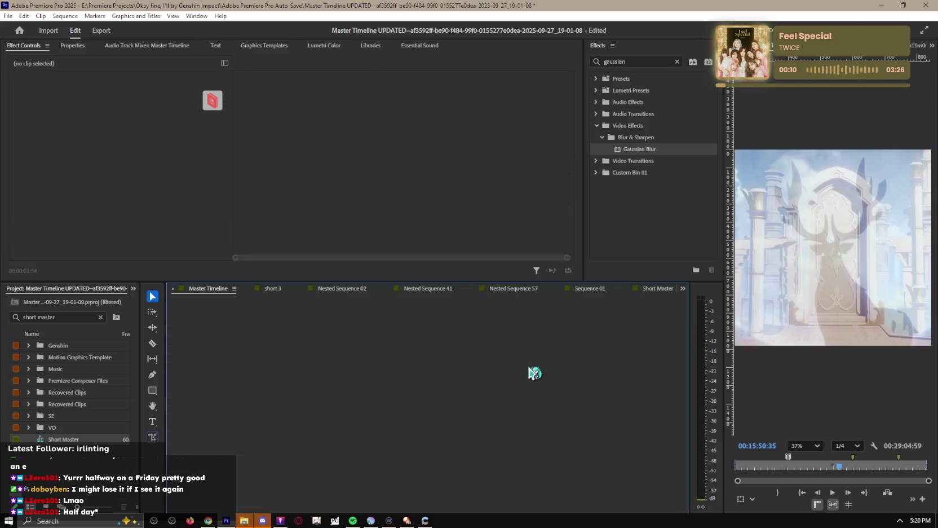
pyautogui.moveTo(426, 319); pyautogui.dragTo(290, 319)
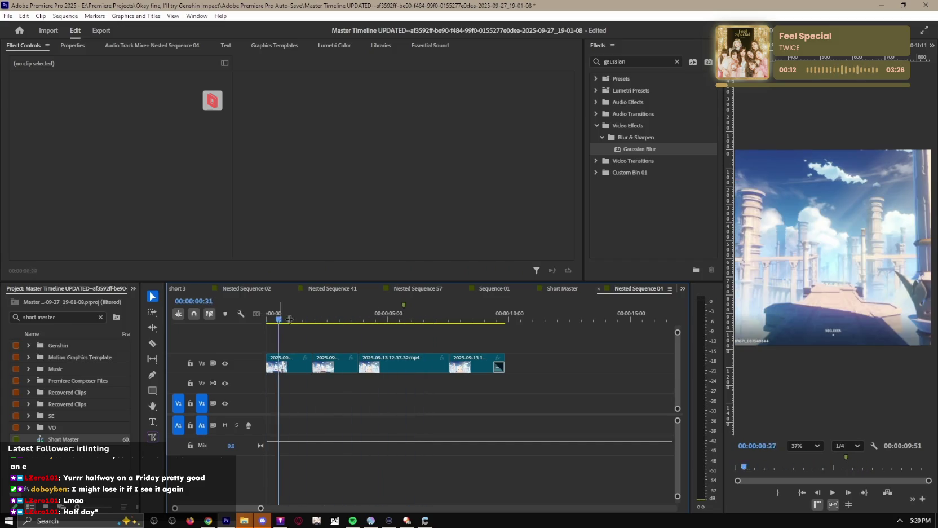
pyautogui.click(560, 289)
pyautogui.click(494, 290)
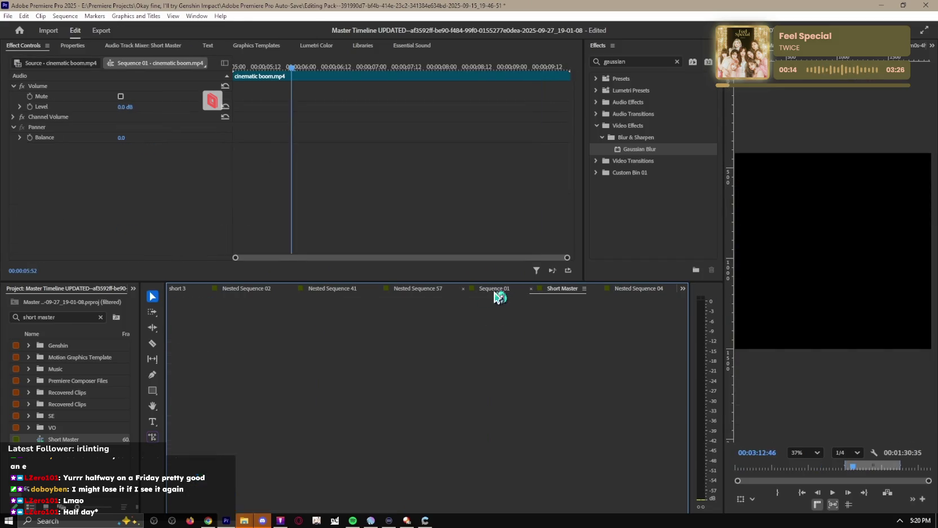
pyautogui.click(364, 297)
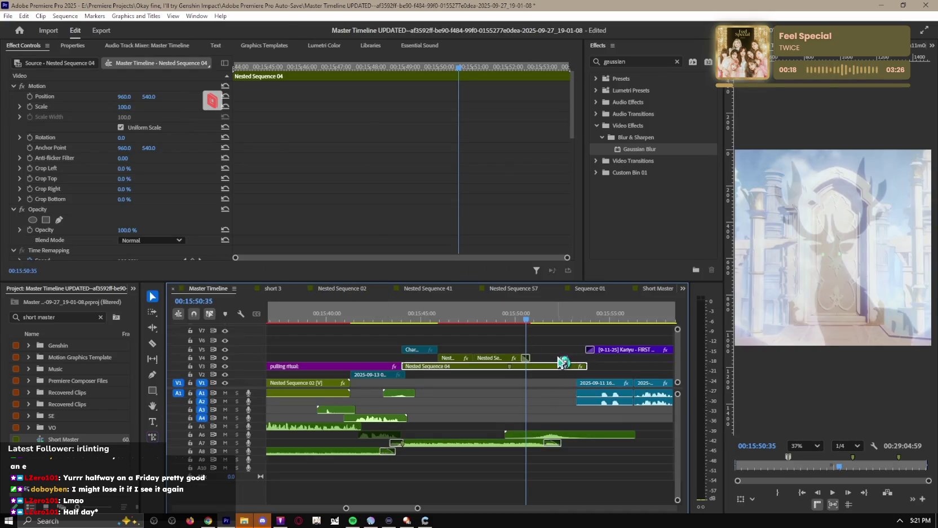
pyautogui.moveTo(516, 324); pyautogui.dragTo(486, 324)
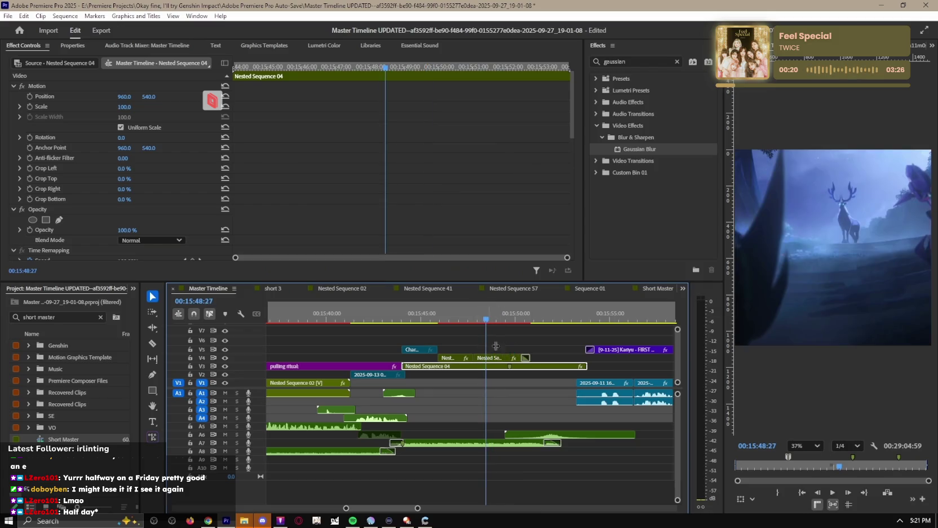
pyautogui.doubleClick(494, 358)
pyautogui.click(483, 343)
pyautogui.click(269, 290)
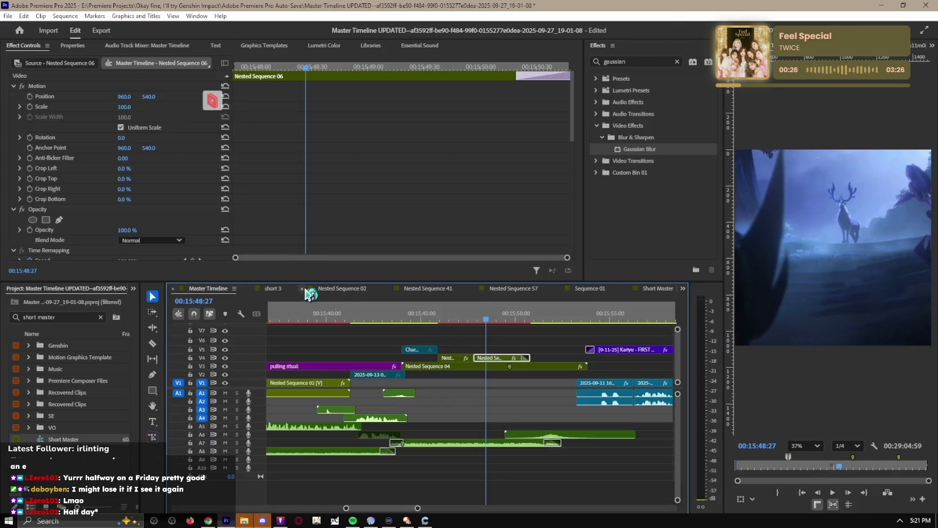
pyautogui.click(273, 288)
# Step: Move the Lauma Character Trailer clip up to track V12 and preview it
pyautogui.scroll(-2, 411, 373)
pyautogui.scroll(-2, 403, 383)
pyautogui.scroll(2, 450, 386)
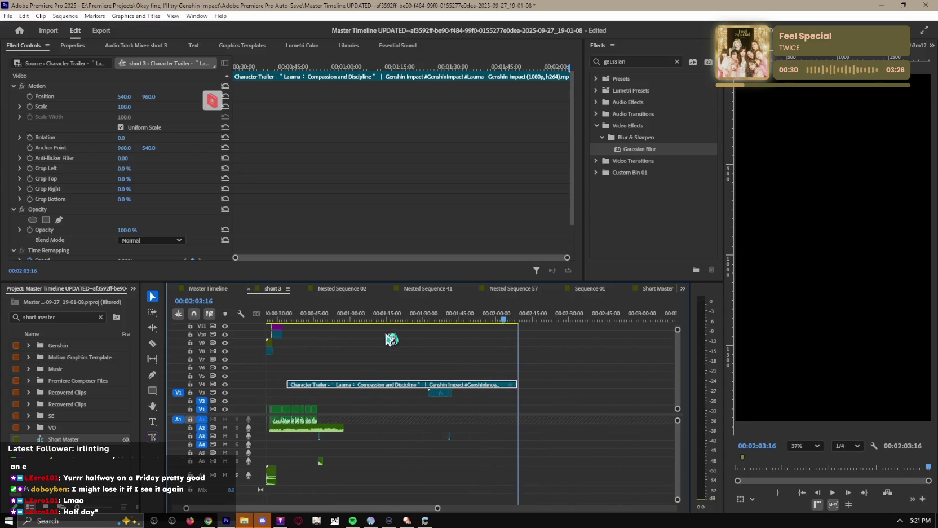
pyautogui.scroll(2, 449, 385)
pyautogui.scroll(2, 450, 386)
pyautogui.scroll(1, 450, 386)
pyautogui.moveTo(449, 386); pyautogui.dragTo(414, 372)
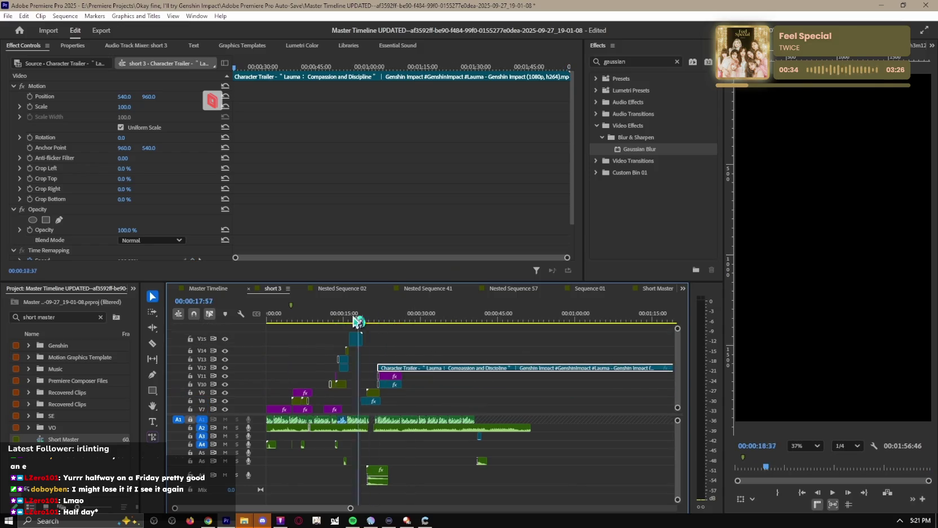
pyautogui.scroll(3, 412, 369)
pyautogui.press('space')
pyautogui.click(410, 366)
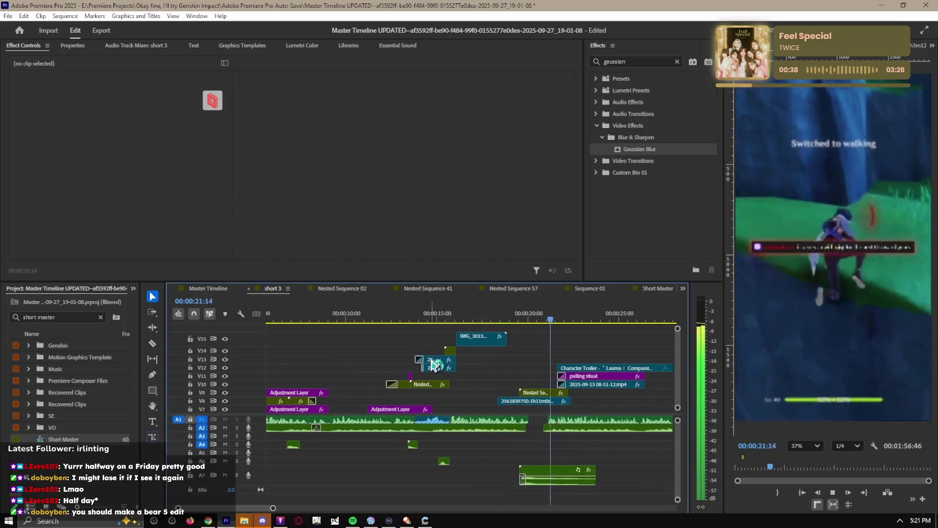
pyautogui.press('space')
# Step: Place the trailer clip right after the caption at about 27:08 and scale it to 186
pyautogui.scroll(-2, 435, 358)
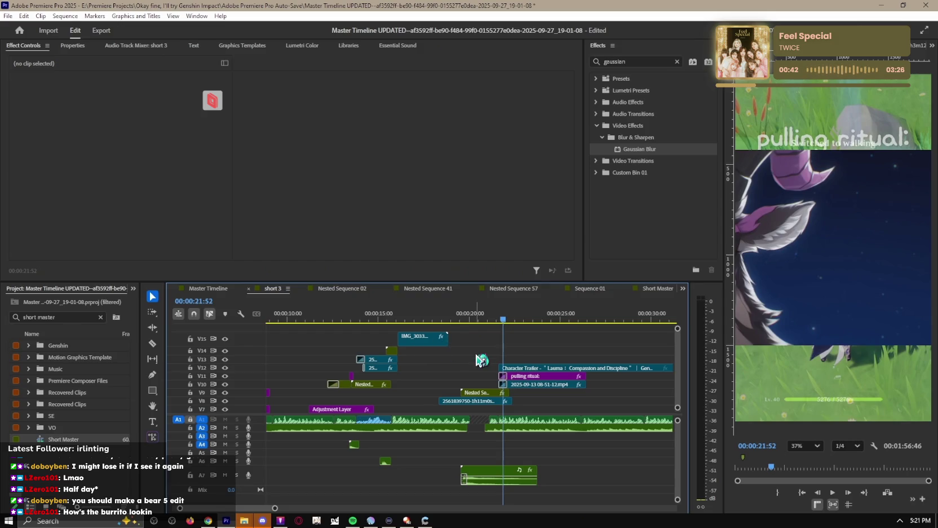
pyautogui.press('space')
pyautogui.moveTo(505, 368); pyautogui.dragTo(563, 376)
pyautogui.press('=')
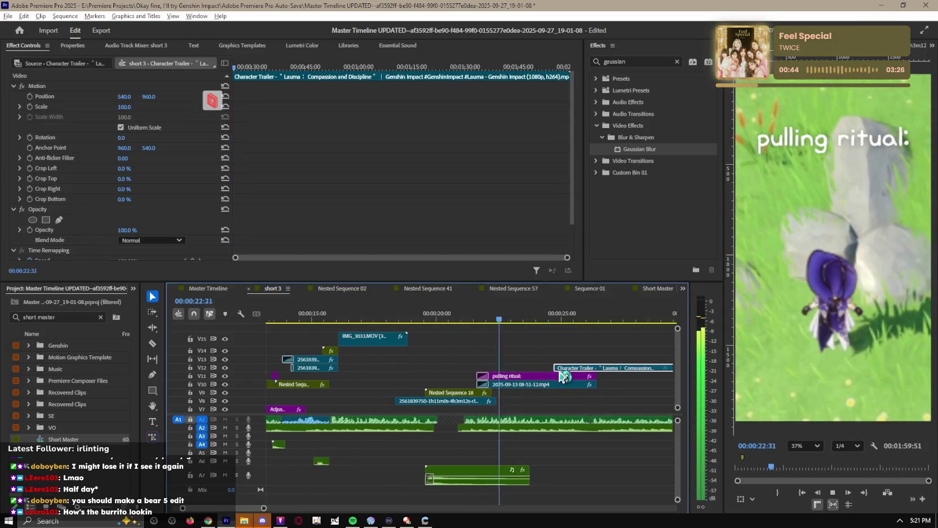
pyautogui.keyDown('alt'); pyautogui.scroll(1, 567, 349); pyautogui.keyUp('alt')
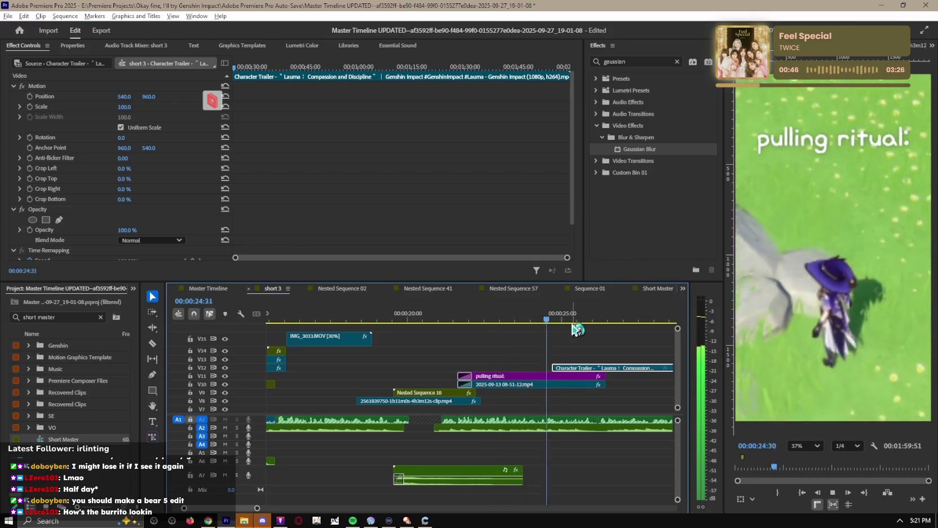
pyautogui.moveTo(572, 368); pyautogui.dragTo(635, 373)
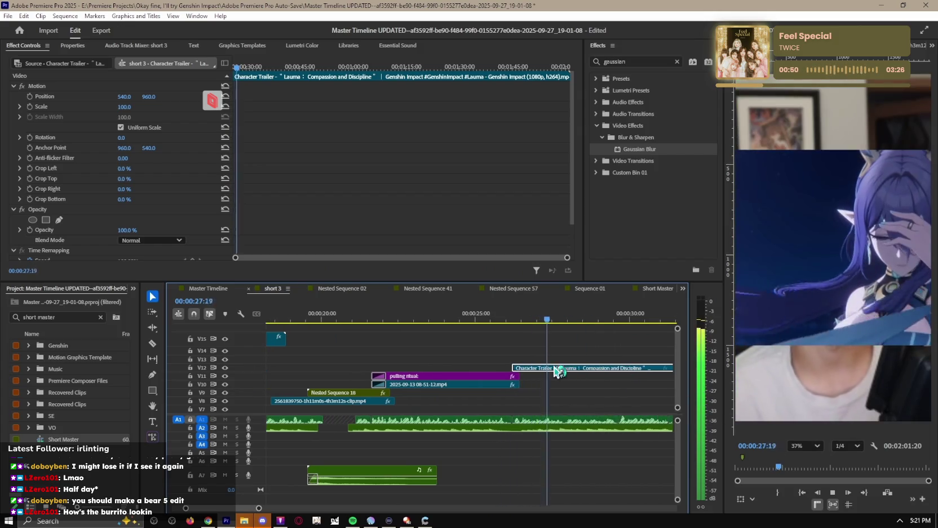
pyautogui.moveTo(623, 373); pyautogui.dragTo(602, 371)
pyautogui.click(540, 309)
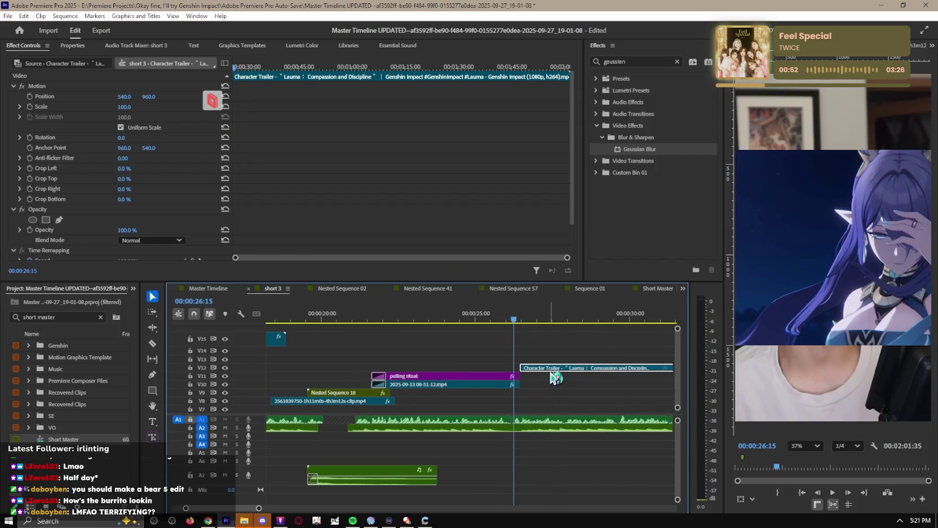
pyautogui.scroll(1, 569, 372)
pyautogui.press('space')
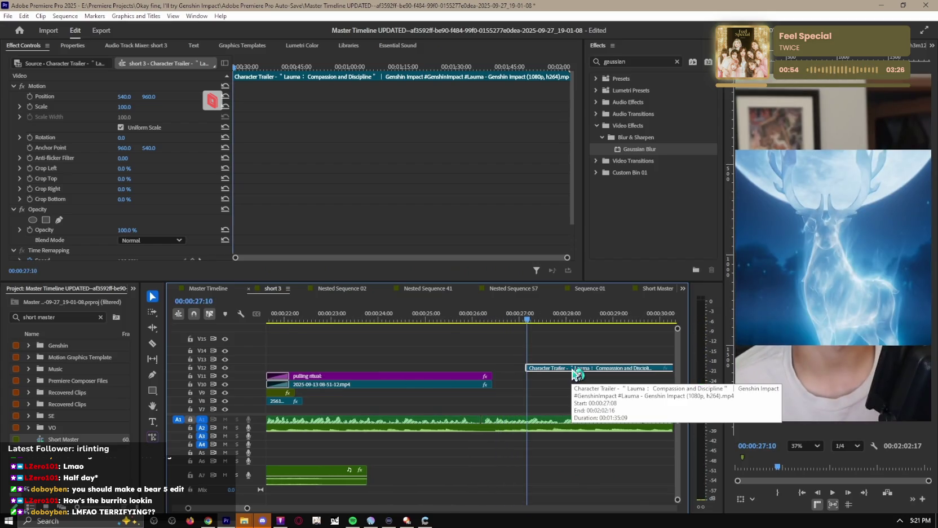
pyautogui.moveTo(125, 107)
pyautogui.mouseDown()
pyautogui.moveTo(171, 106)
pyautogui.moveTo(127, 107)
pyautogui.mouseUp()
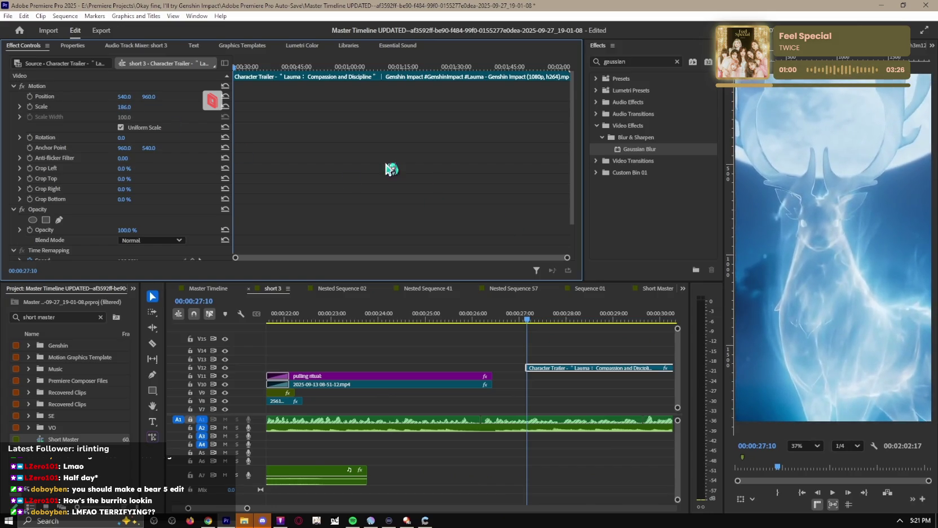
pyautogui.press('Left')
pyautogui.press('Left')
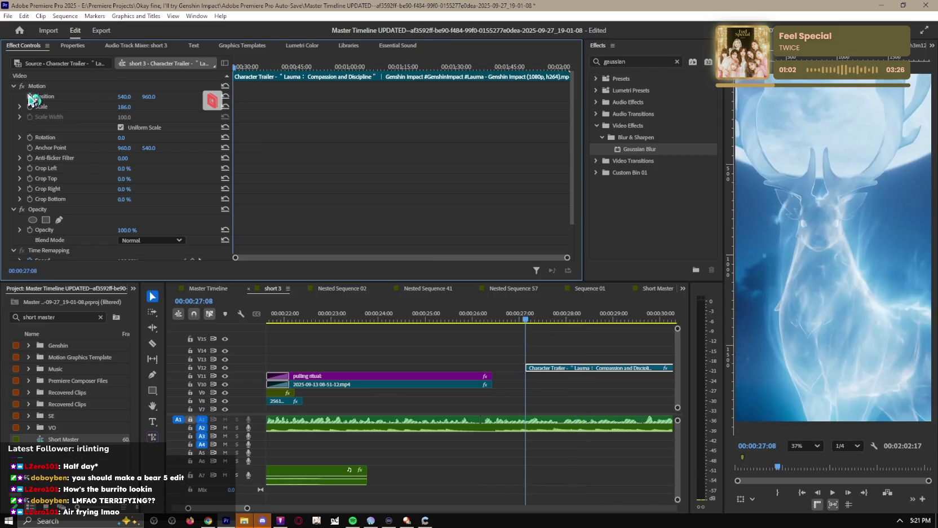
# Step: Add Position keyframes so the trailer clip starts below the frame at Y 2966
pyautogui.click(30, 96)
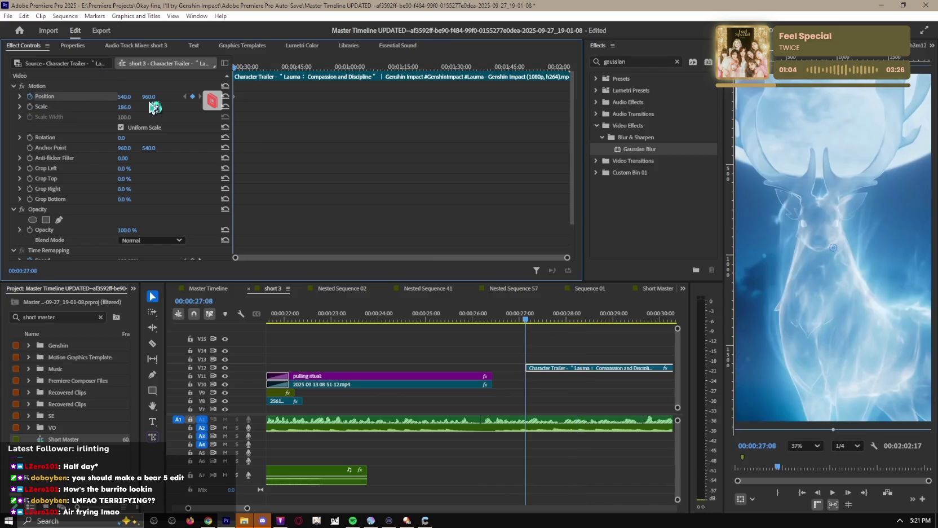
pyautogui.click(248, 91)
pyautogui.click(192, 97)
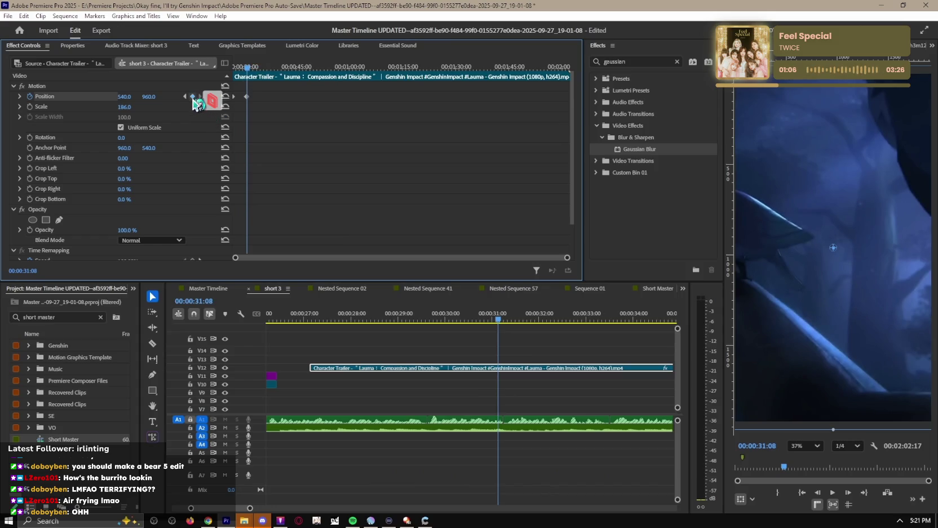
pyautogui.moveTo(385, 318); pyautogui.dragTo(398, 319)
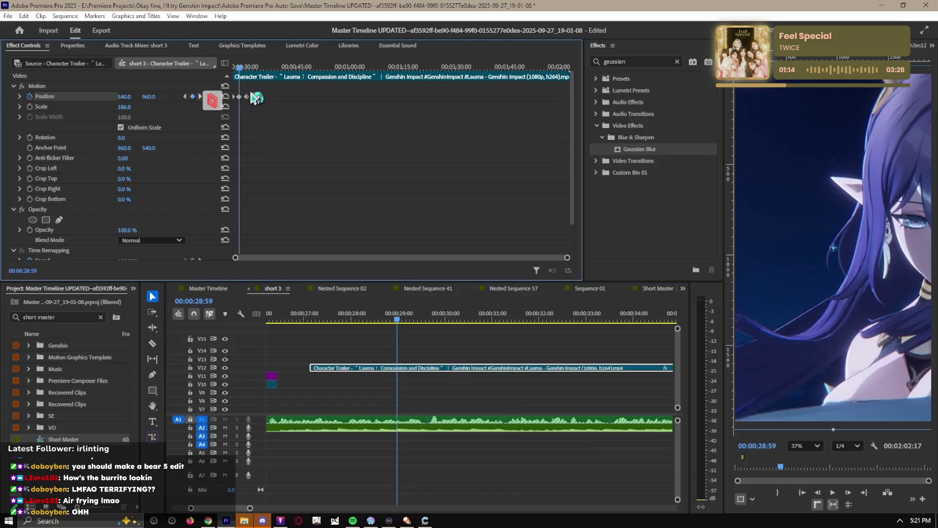
pyautogui.click(199, 97)
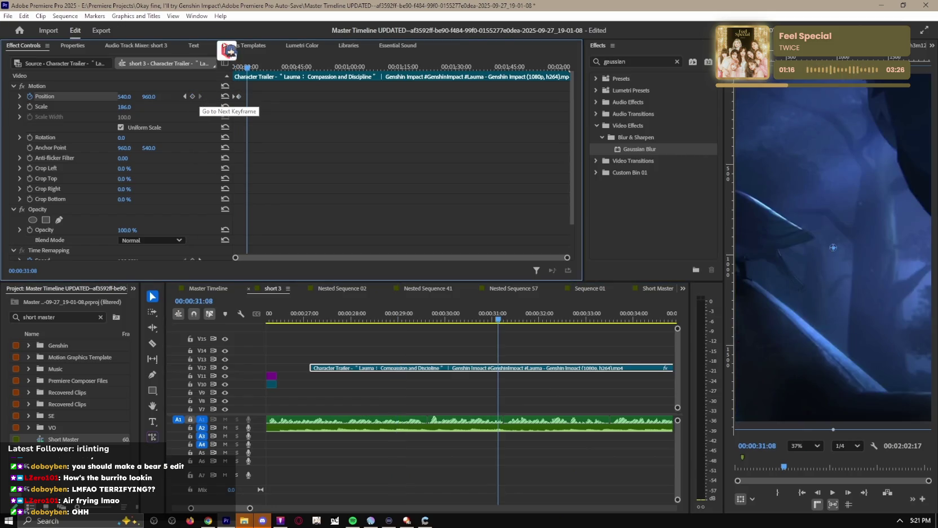
pyautogui.click(185, 97)
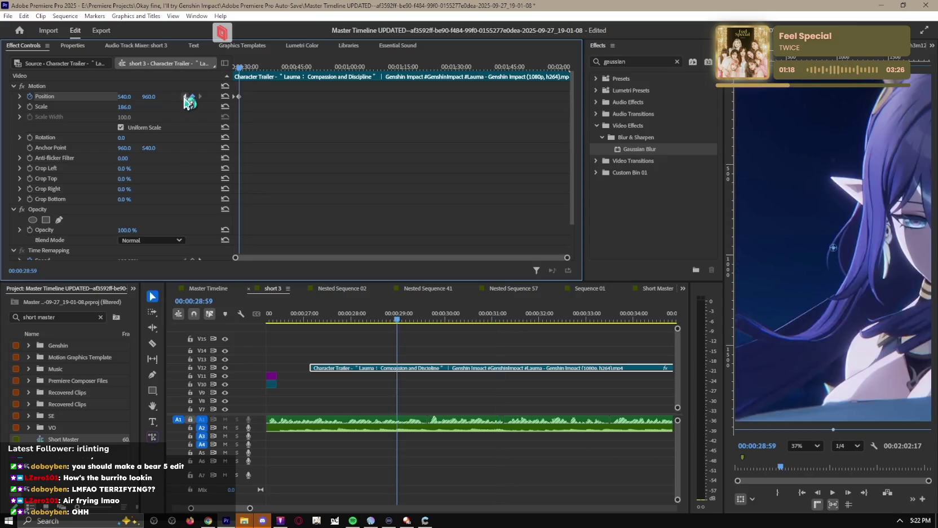
pyautogui.moveTo(146, 98); pyautogui.dragTo(259, 97)
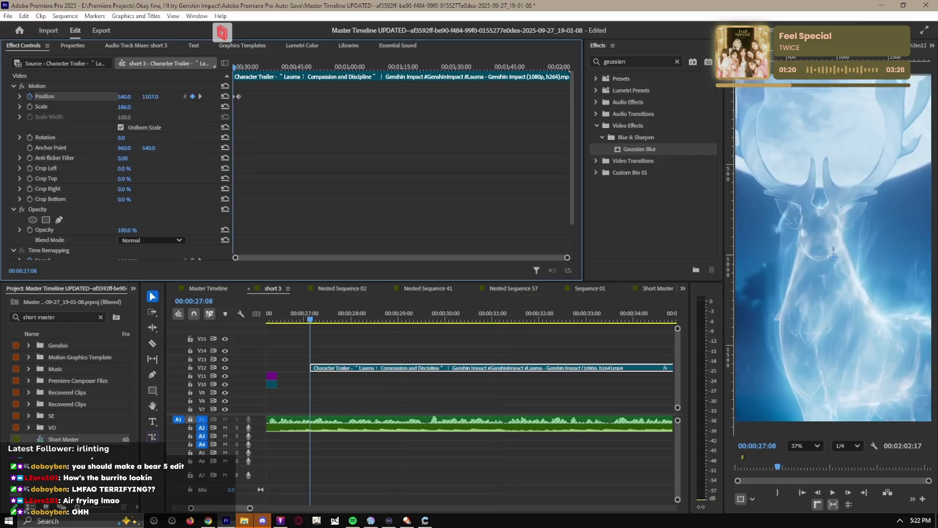
pyautogui.click(20, 96)
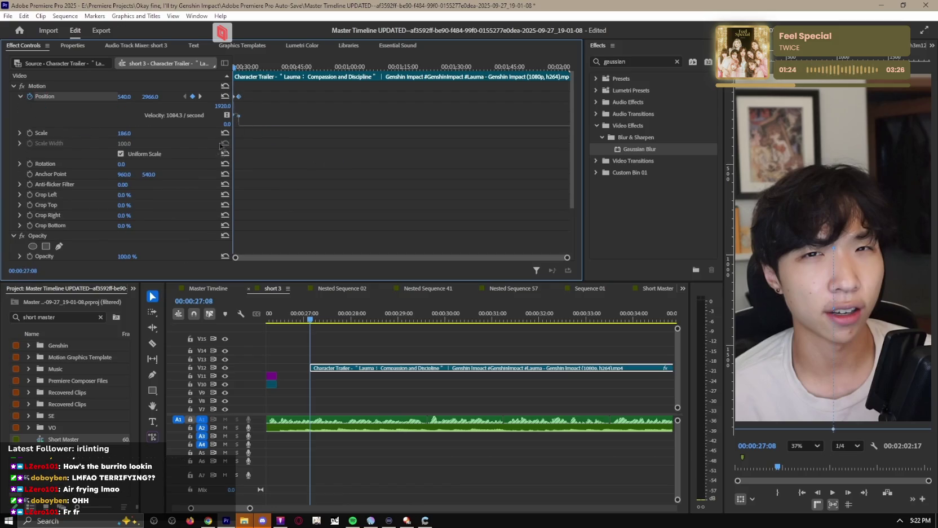
# Step: Ease the position curve so the clip rises smoothly to Y 960, and replay it
pyautogui.press('space')
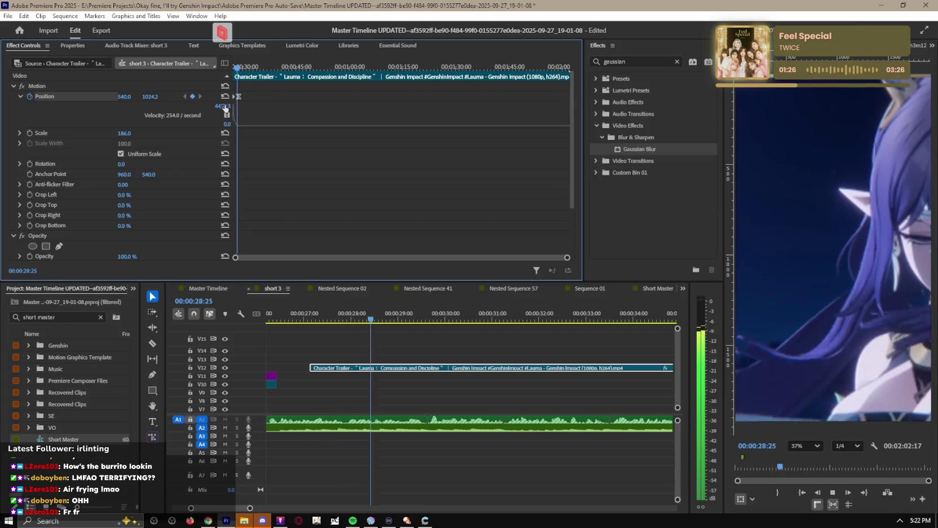
pyautogui.moveTo(240, 103); pyautogui.dragTo(258, 130)
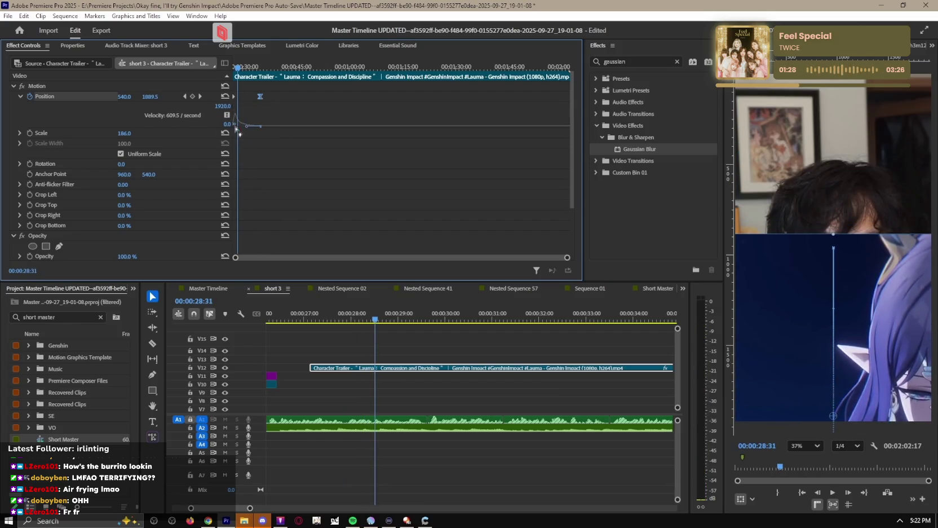
pyautogui.press('Up')
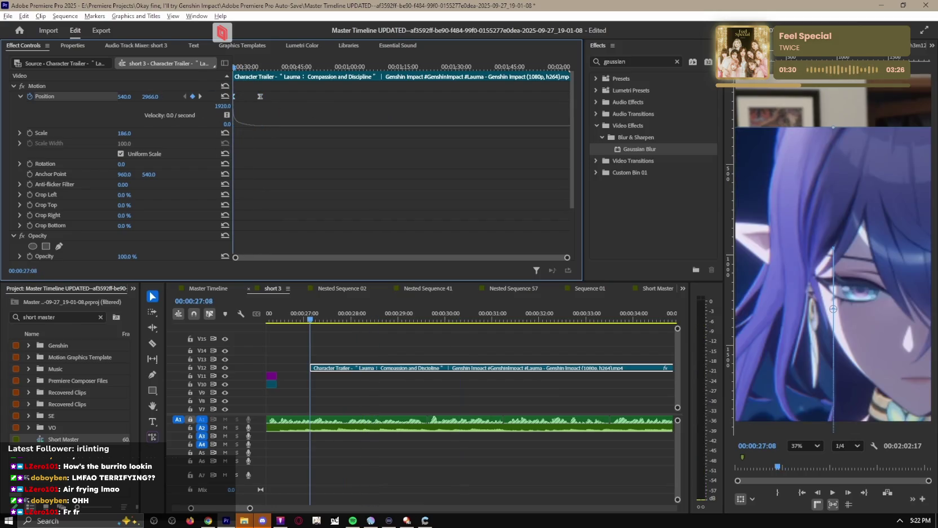
pyautogui.press('space')
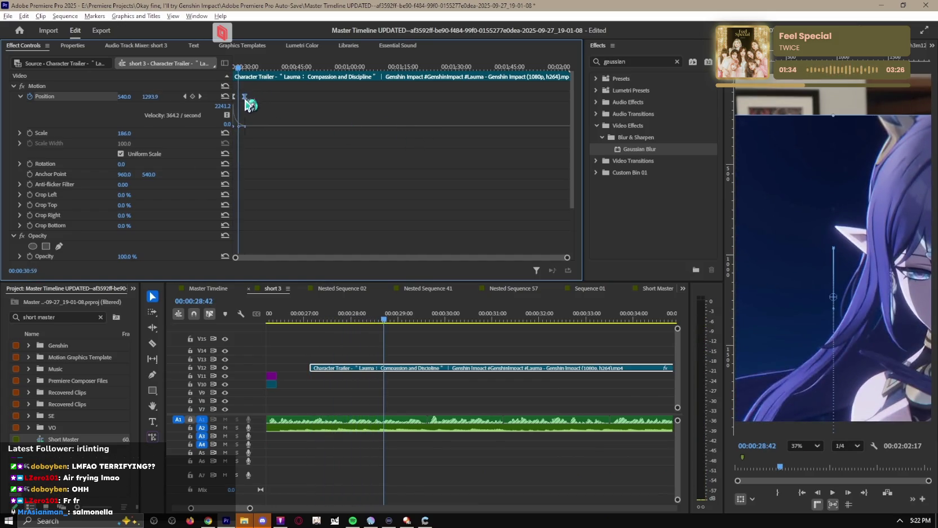
pyautogui.press('Up')
pyautogui.press('space')
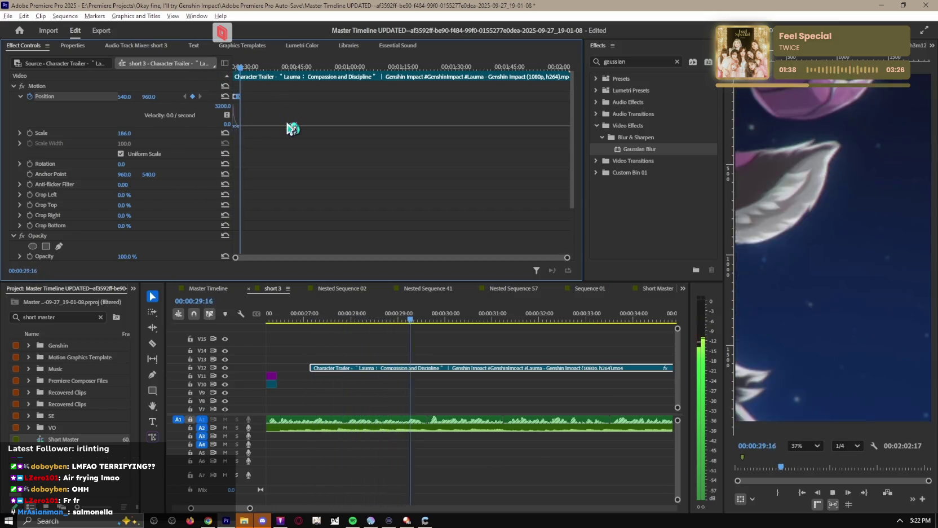
# Step: Preview the sequence from about 00:00:26 and select the old Effects search term
pyautogui.moveTo(417, 319); pyautogui.dragTo(284, 321)
pyautogui.press('space')
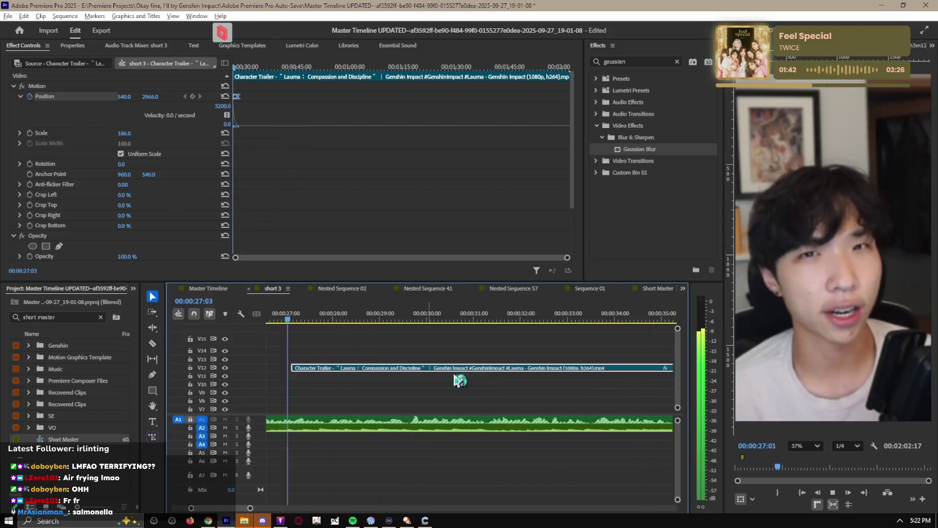
pyautogui.press('space')
pyautogui.click(235, 126)
pyautogui.click(619, 72)
pyautogui.click(639, 59)
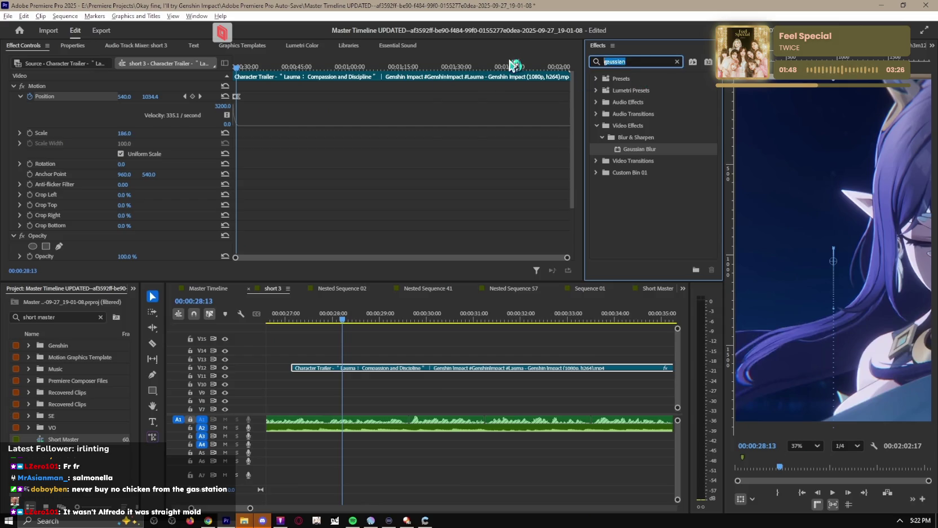
# Step: Apply Default Transform (Motion Blur) to the trailer clip and set Position X to 577
pyautogui.write('t')
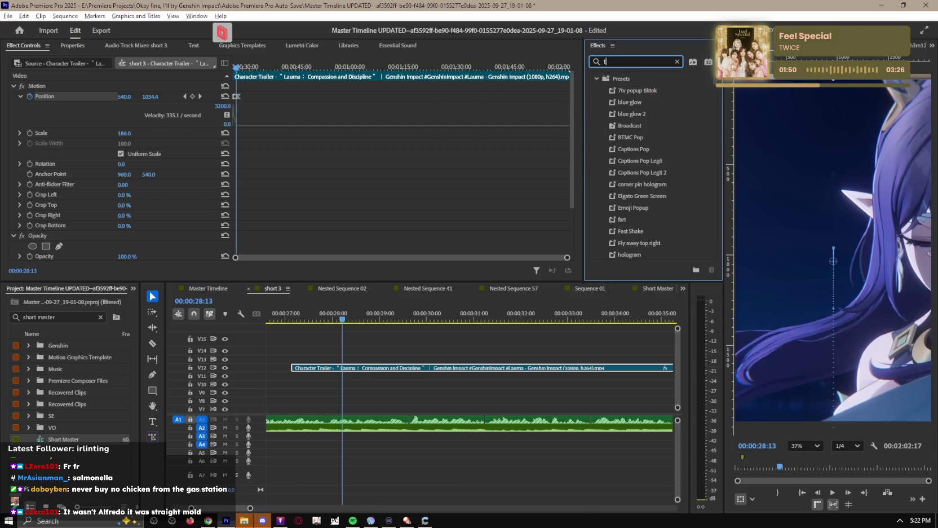
pyautogui.write('ra')
pyautogui.moveTo(663, 126); pyautogui.dragTo(394, 369)
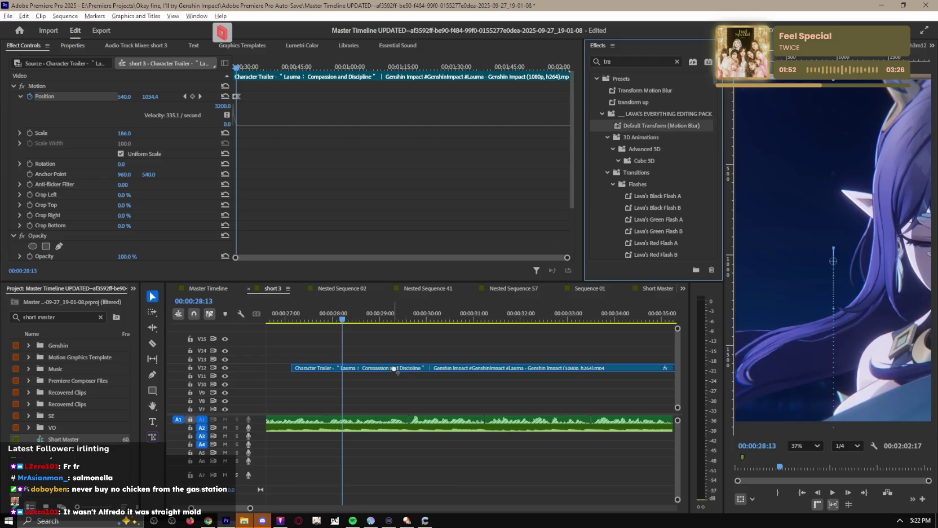
pyautogui.scroll(-5, 48, 160)
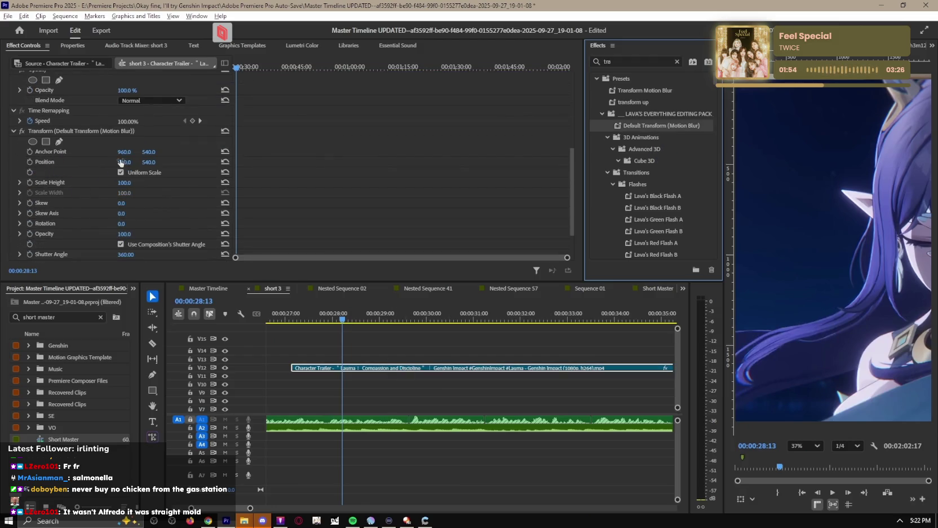
pyautogui.moveTo(121, 163); pyautogui.dragTo(207, 215)
# Step: Razor the trailer clip at the playhead and near 00:00:29:04
pyautogui.press('c')
pyautogui.click(347, 368)
pyautogui.moveTo(344, 320)
pyautogui.mouseDown()
pyautogui.moveTo(400, 319)
pyautogui.moveTo(382, 319)
pyautogui.mouseUp()
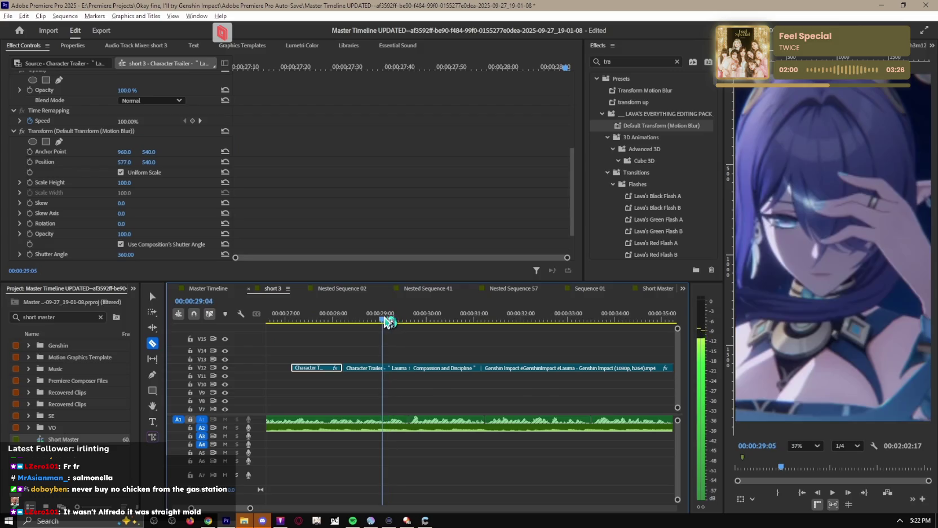
pyautogui.click(383, 369)
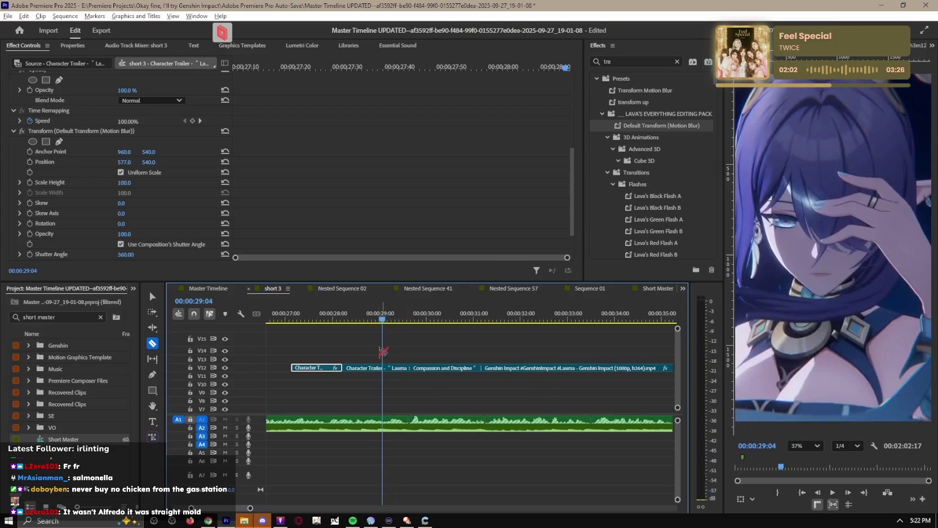
pyautogui.press('=')
pyautogui.moveTo(400, 320)
pyautogui.mouseDown()
pyautogui.moveTo(410, 320)
pyautogui.moveTo(401, 319)
pyautogui.mouseUp()
pyautogui.click(401, 368)
pyautogui.hotkey('ctrl', 'z')
# Step: Redo the trailer clip cut around 00:00:29:06 and return to the selection tool
pyautogui.click(402, 369)
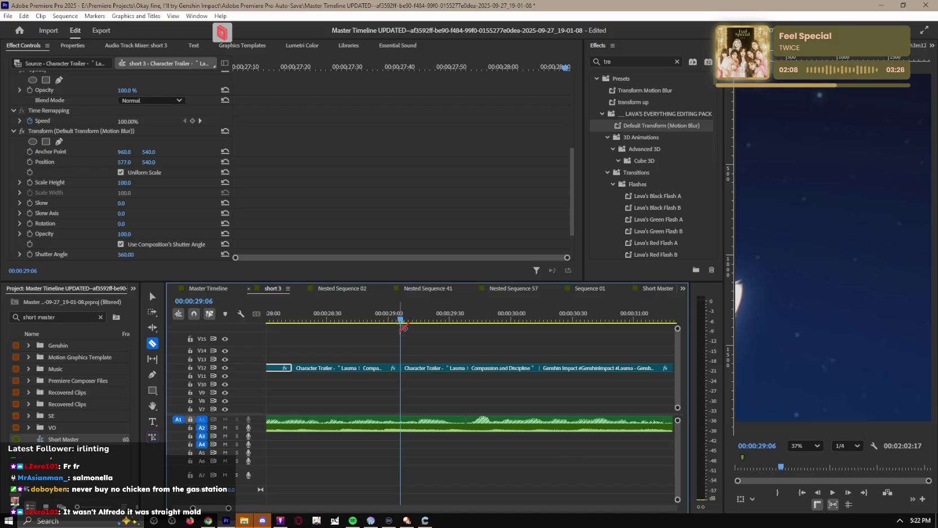
pyautogui.press('=')
pyautogui.press('=')
pyautogui.moveTo(400, 322)
pyautogui.mouseDown()
pyautogui.moveTo(383, 324)
pyautogui.moveTo(500, 326)
pyautogui.mouseUp()
pyautogui.hotkey('ctrl', 'z')
pyautogui.click(393, 368)
pyautogui.press('v')
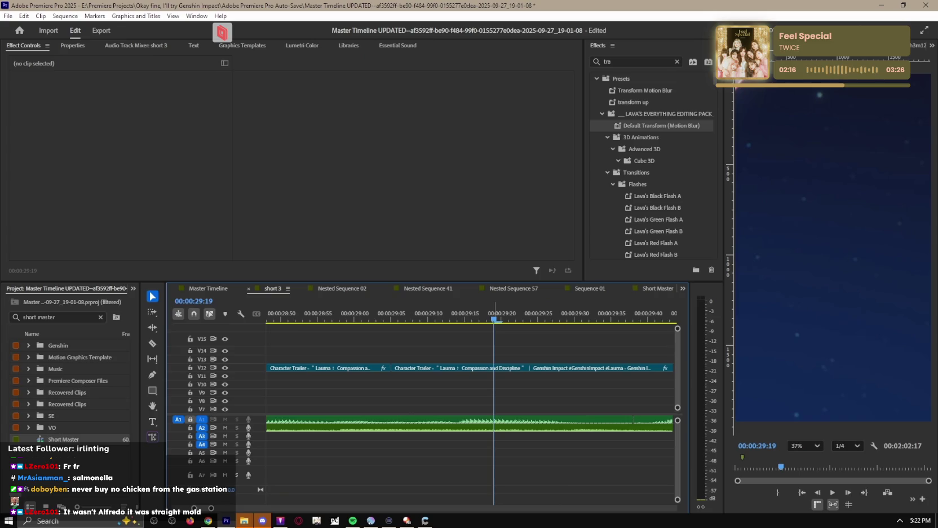
# Step: Select the later trailer clip piece and set its Scale to 49
pyautogui.press('-')
pyautogui.press('-')
pyautogui.press('space')
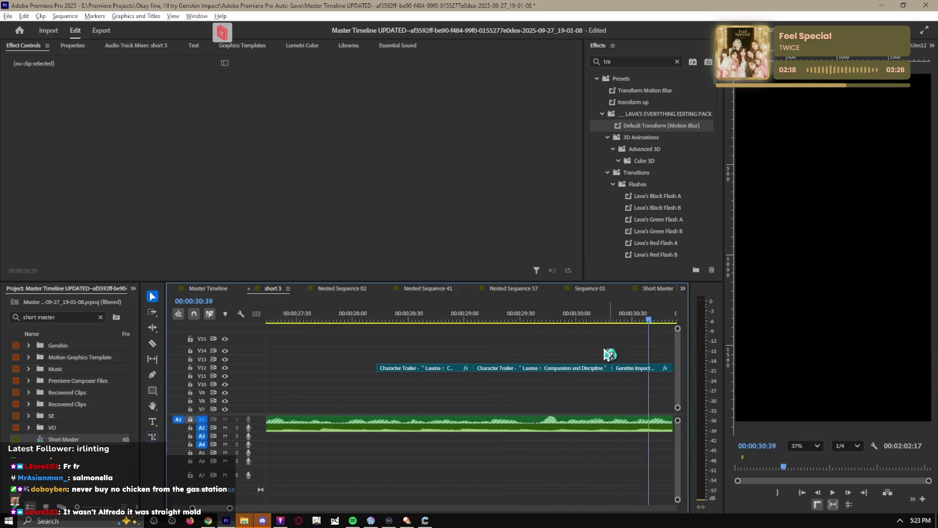
pyautogui.press('-')
pyautogui.moveTo(613, 320); pyautogui.dragTo(578, 320)
pyautogui.click(602, 368)
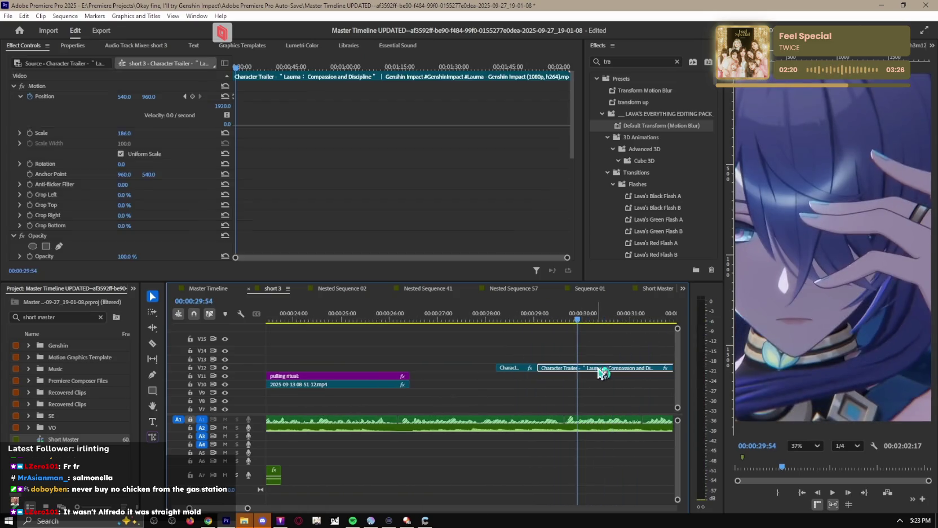
pyautogui.click(123, 134)
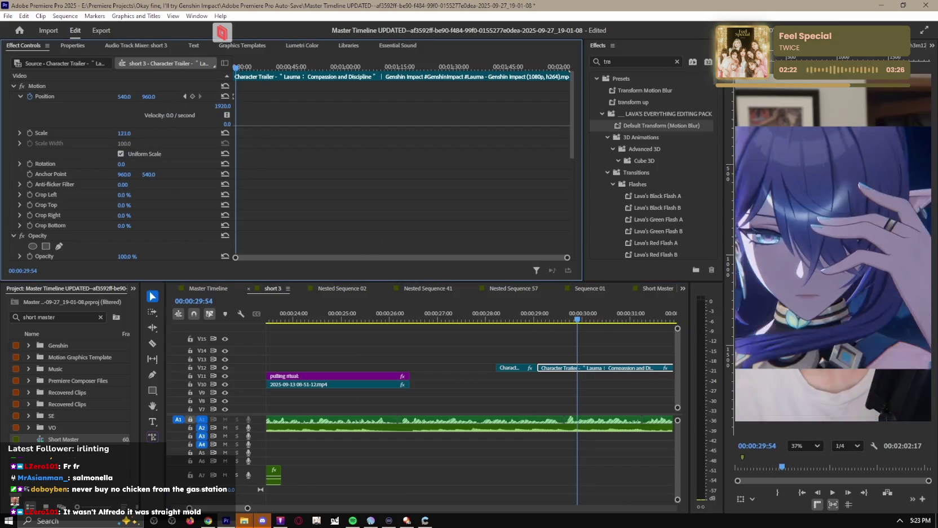
pyautogui.write('49')
pyautogui.press('Return')
pyautogui.moveTo(572, 319); pyautogui.dragTo(549, 321)
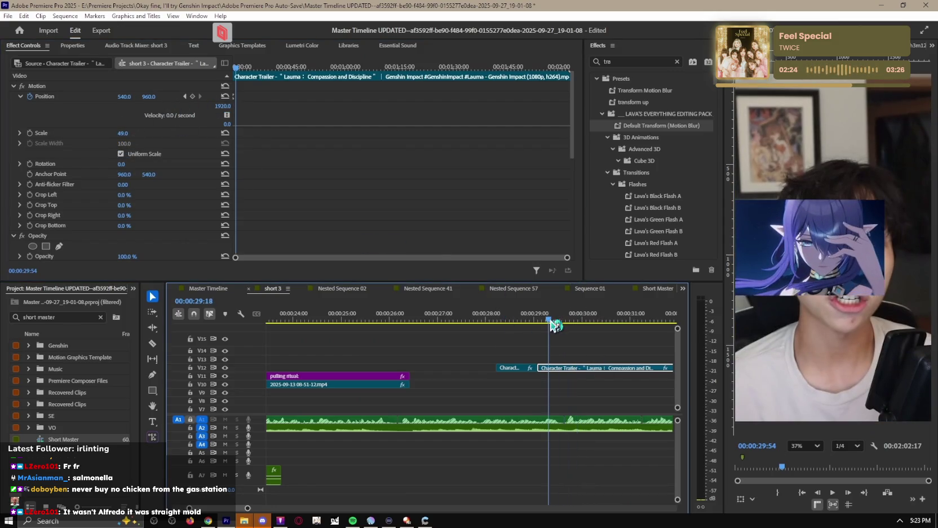
pyautogui.click(605, 349)
pyautogui.scroll(-2, 605, 349)
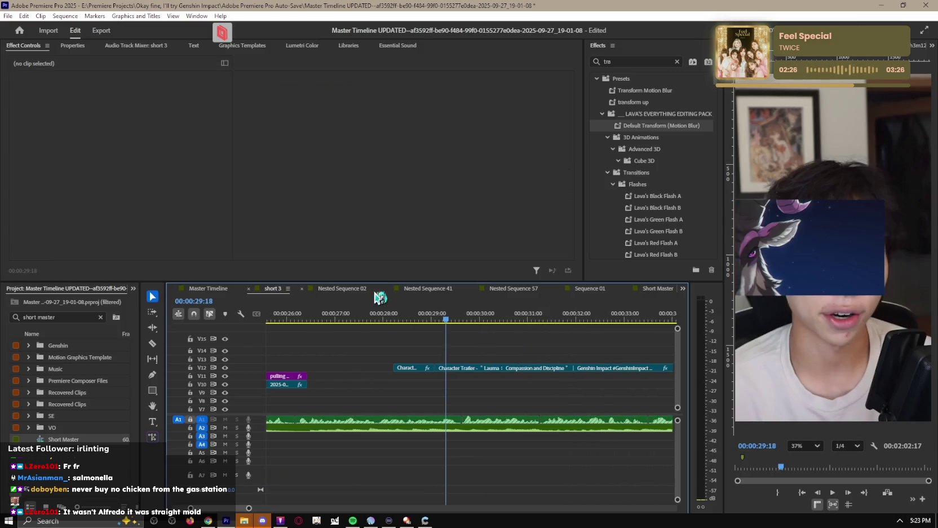
pyautogui.press('space')
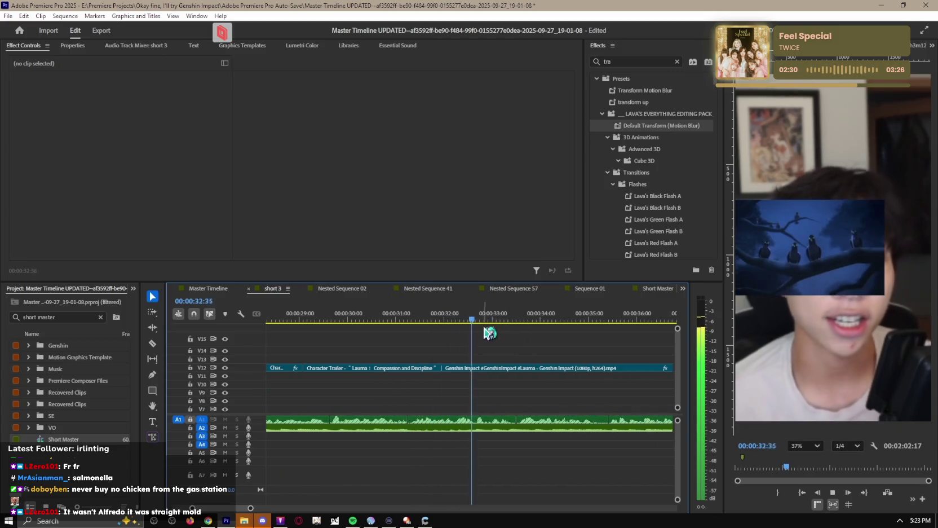
pyautogui.click(507, 320)
pyautogui.press('l')
pyautogui.press('l')
pyautogui.press('l')
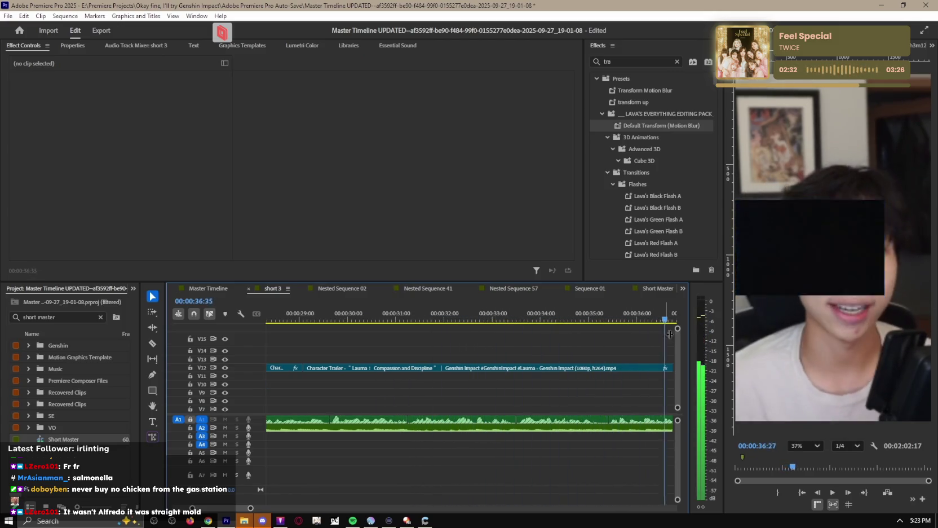
pyautogui.scroll(-3, 561, 314)
pyautogui.scroll(-2, 465, 398)
pyautogui.scroll(-2, 460, 407)
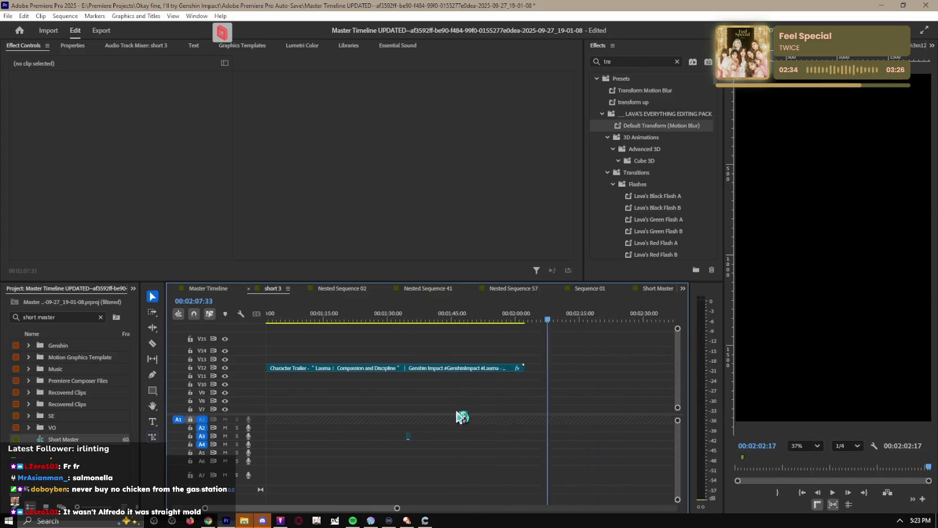
pyautogui.moveTo(377, 314); pyautogui.dragTo(316, 314)
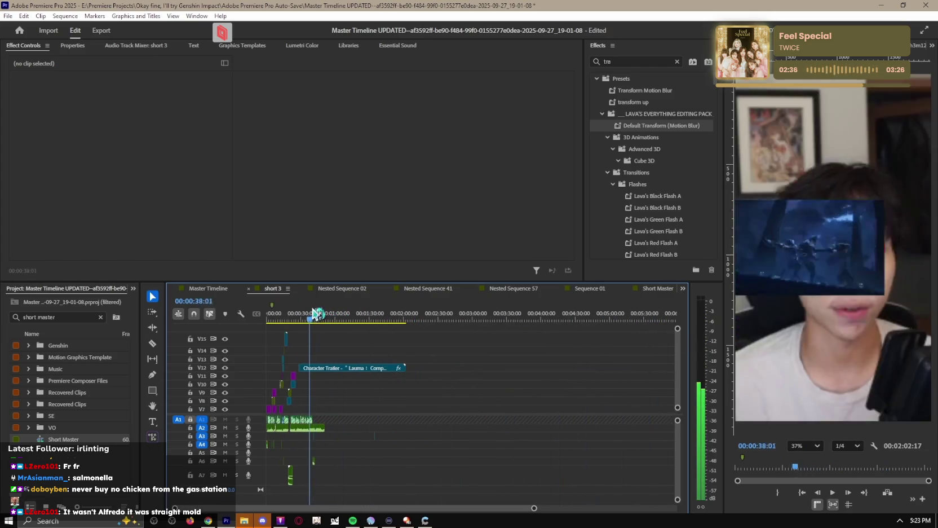
pyautogui.press('super')
pyautogui.write('o')
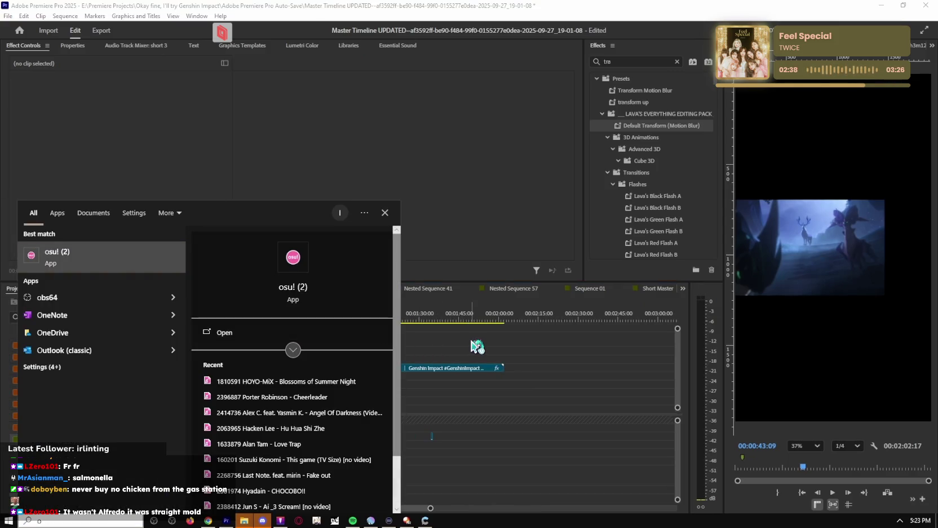
pyautogui.press('BackSpace')
pyautogui.write('notepad')
pyautogui.press('Return')
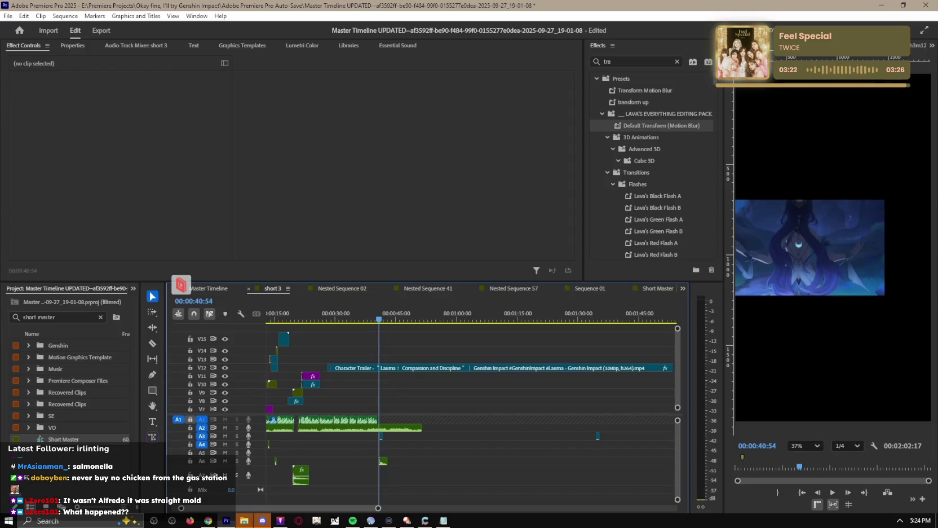
# Step: Split the Lauma trailer clip on V12 at 00:00:44:11
pyautogui.moveTo(448, 326)
pyautogui.mouseDown()
pyautogui.moveTo(494, 327)
pyautogui.moveTo(393, 335)
pyautogui.mouseUp()
pyautogui.press('c')
pyautogui.click(394, 368)
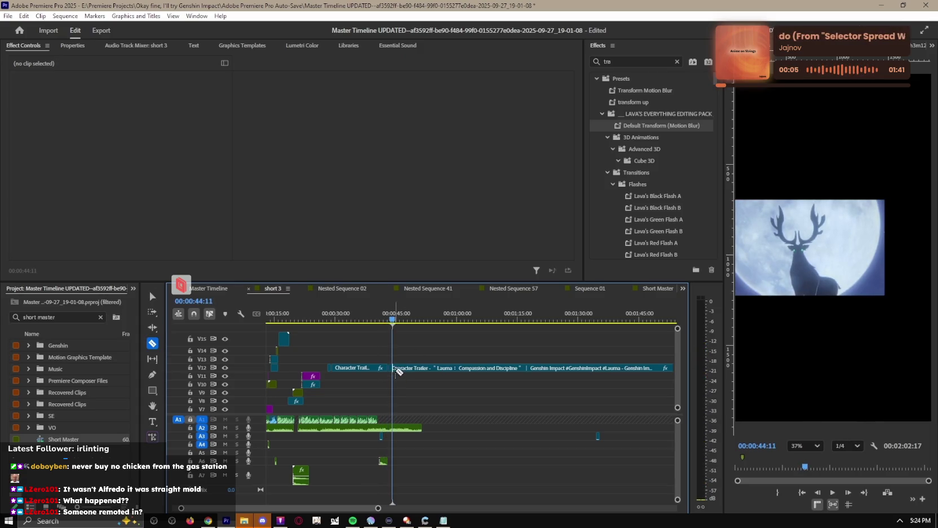
pyautogui.moveTo(398, 322); pyautogui.dragTo(403, 326)
pyautogui.press('=')
pyautogui.press('=')
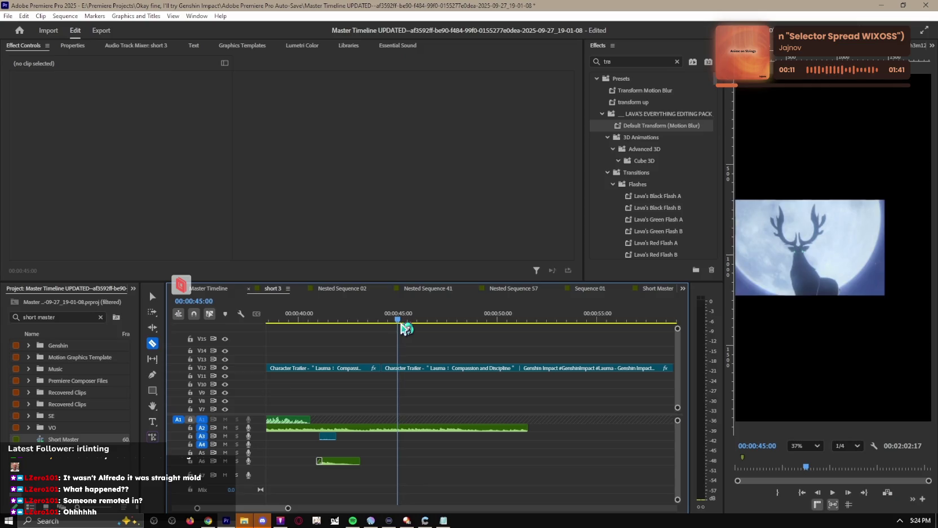
# Step: Shift the Character Trailer clip later on V12 and replay the rearranged section
pyautogui.press('v')
pyautogui.press('-')
pyautogui.press('-')
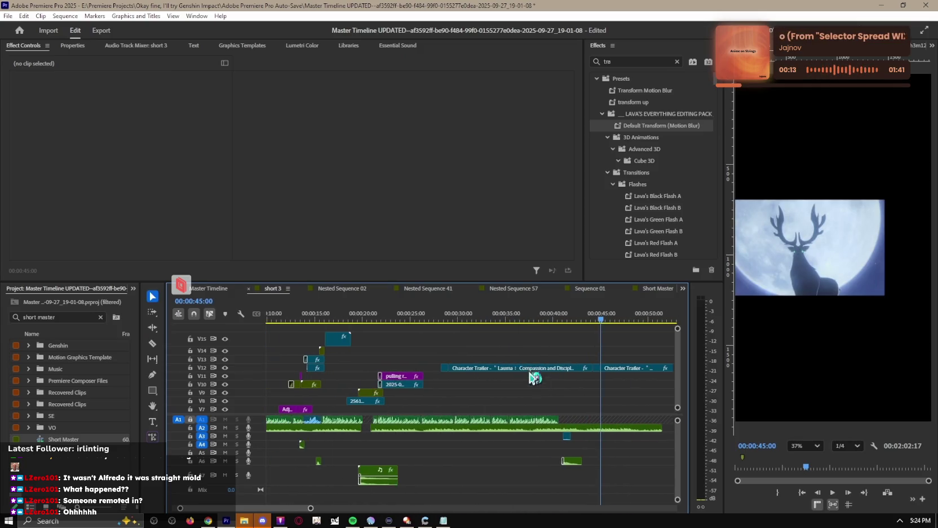
pyautogui.press('=')
pyautogui.click(604, 375)
pyautogui.moveTo(402, 319); pyautogui.dragTo(282, 328)
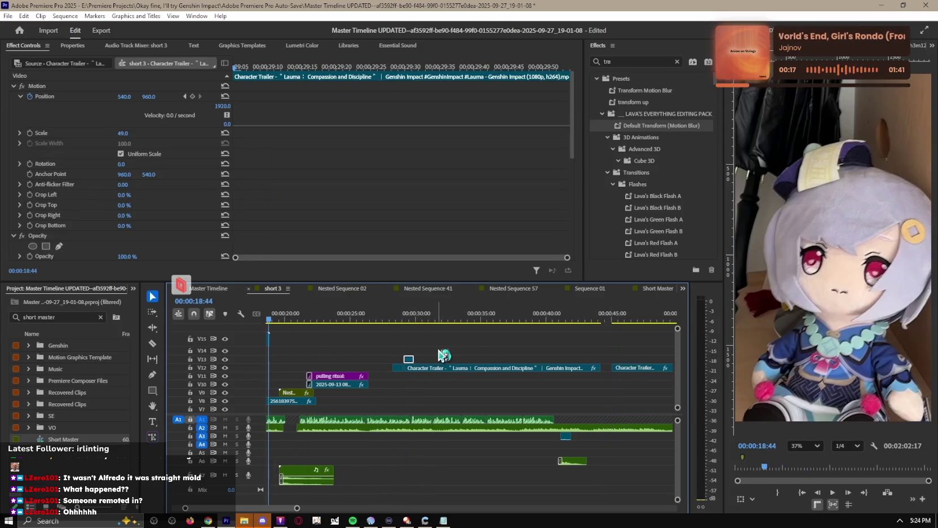
pyautogui.moveTo(402, 374); pyautogui.dragTo(412, 374)
pyautogui.press('space')
pyautogui.press('=')
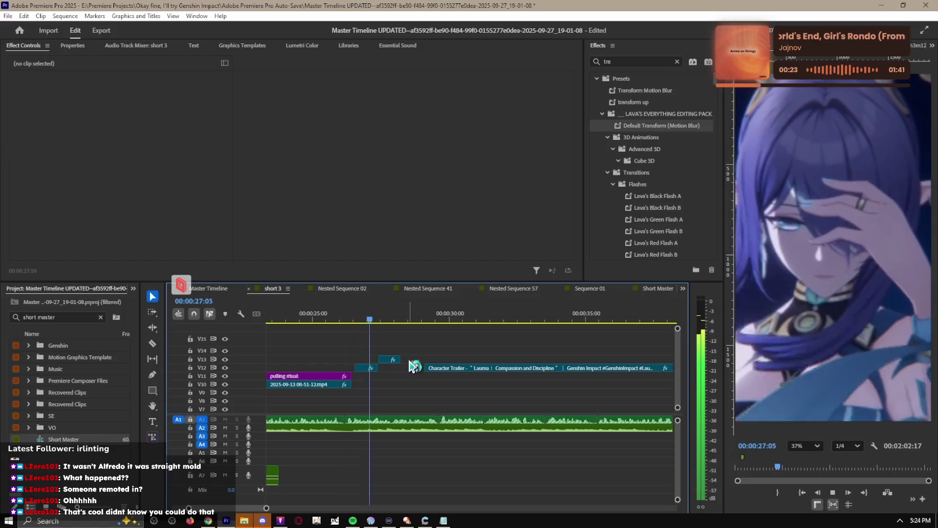
pyautogui.press('j')
pyautogui.press('j')
pyautogui.press('j')
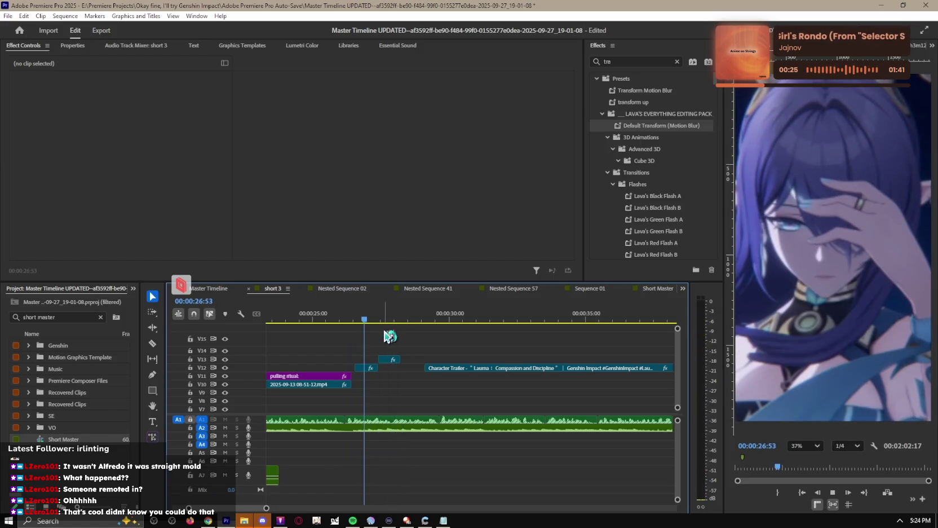
# Step: Move the short V13 fx clip under the playhead and preview from 00:00:25:57
pyautogui.click(392, 359)
pyautogui.moveTo(392, 357)
pyautogui.mouseDown()
pyautogui.moveTo(395, 377)
pyautogui.moveTo(384, 376)
pyautogui.moveTo(392, 367)
pyautogui.mouseUp()
pyautogui.press('Up')
pyautogui.click(382, 330)
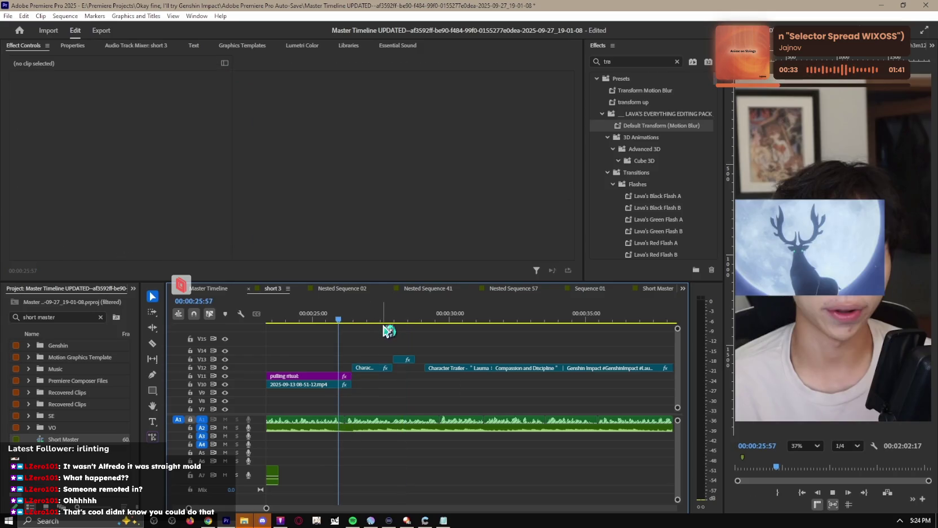
pyautogui.press('space')
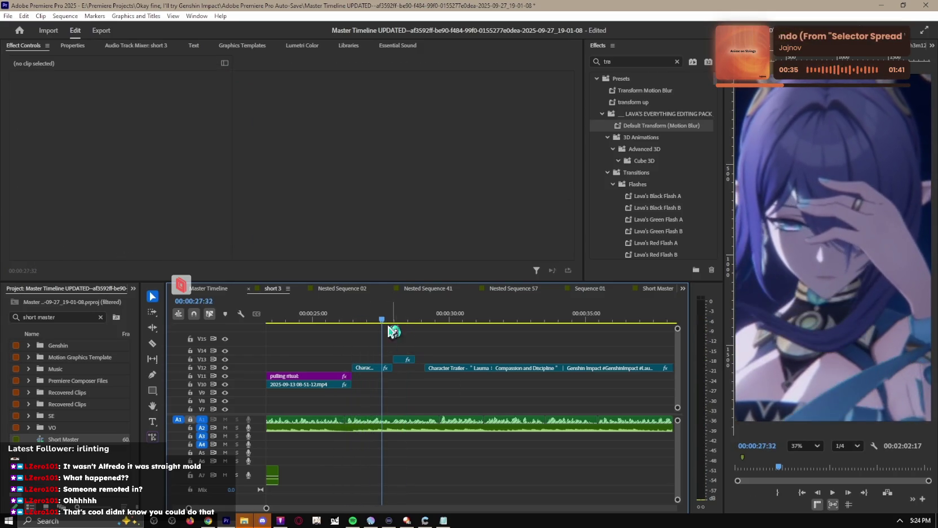
pyautogui.moveTo(389, 326); pyautogui.dragTo(363, 323)
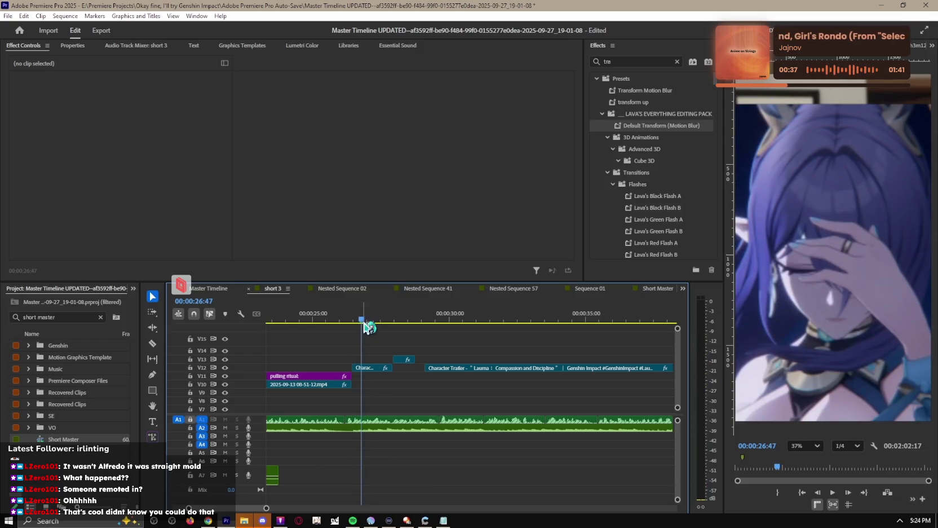
pyautogui.click(368, 367)
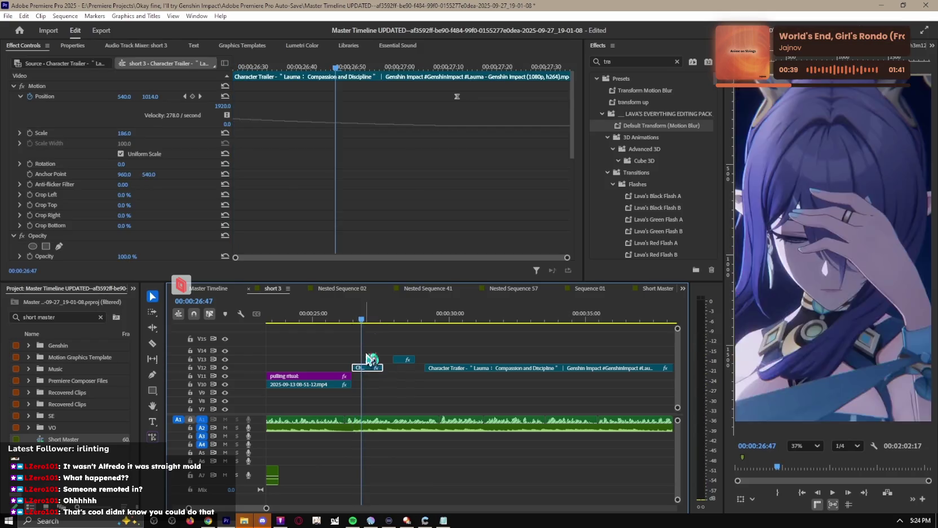
# Step: Trim the start of the V13 trailer clip and the V12 clip edge, then replay from 26:46
pyautogui.press('=')
pyautogui.moveTo(387, 359); pyautogui.dragTo(365, 359)
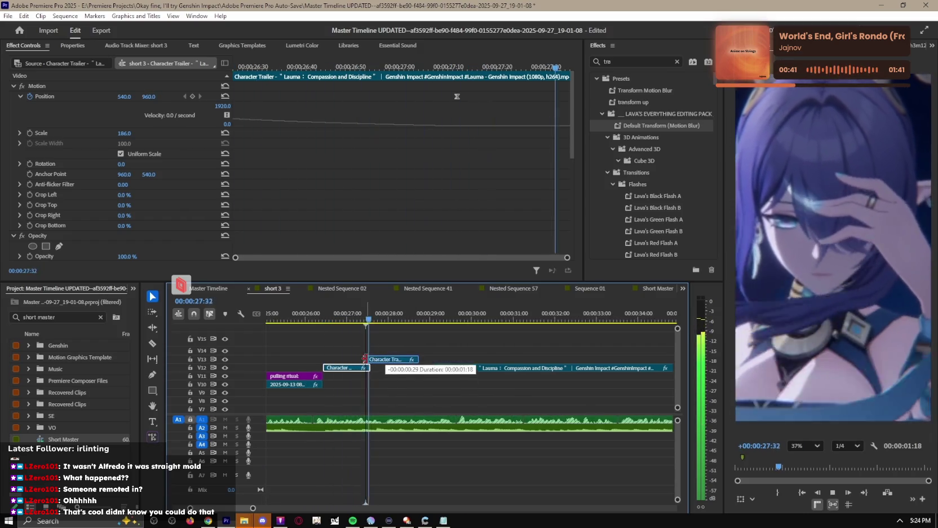
pyautogui.press('space')
pyautogui.moveTo(370, 358); pyautogui.dragTo(370, 359)
pyautogui.click(312, 319)
pyautogui.press('space')
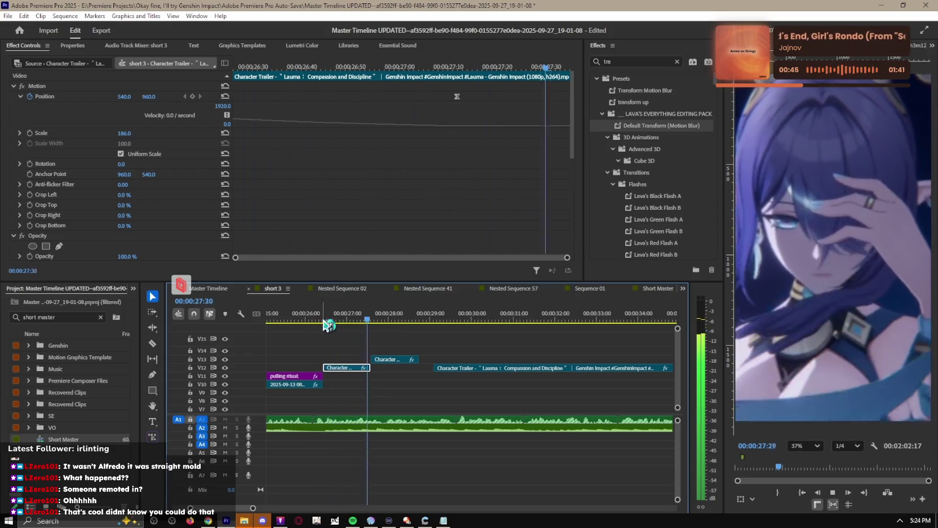
pyautogui.press('space')
# Step: Cut the V12 Lauma trailer at the playhead and delete the pieces left of the cut
pyautogui.moveTo(514, 317)
pyautogui.mouseDown()
pyautogui.moveTo(493, 329)
pyautogui.moveTo(643, 330)
pyautogui.mouseUp()
pyautogui.press('-')
pyautogui.press('-')
pyautogui.press('-')
pyautogui.scroll(-2, 589, 395)
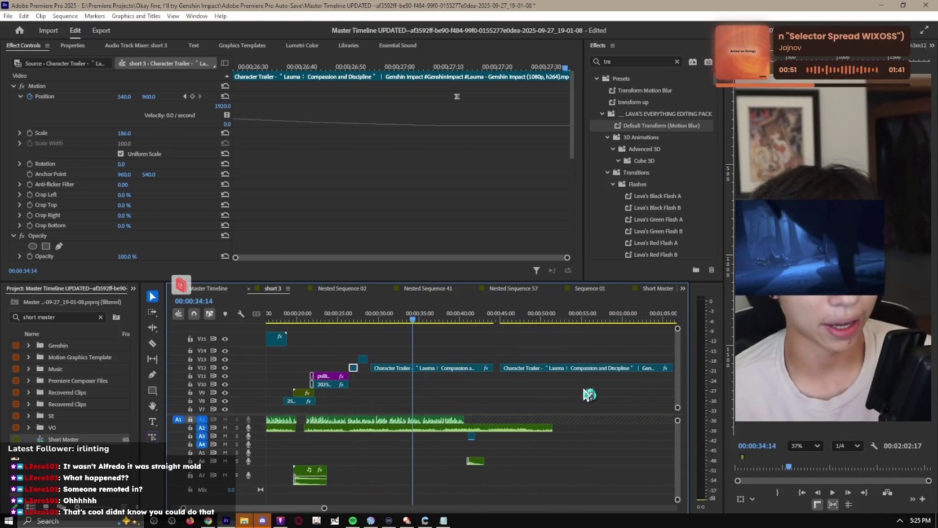
pyautogui.moveTo(432, 319); pyautogui.dragTo(624, 323)
pyautogui.press('c')
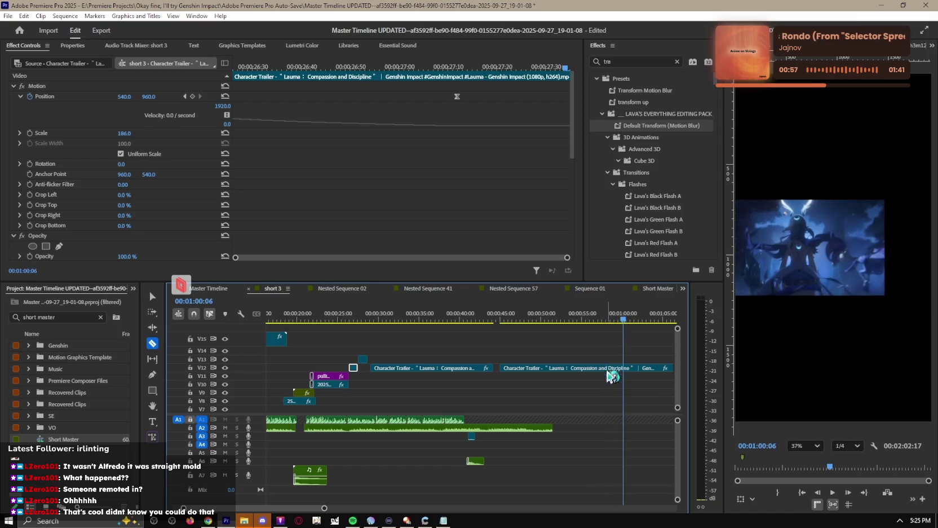
pyautogui.press('v')
pyautogui.click(605, 368)
pyautogui.press('Delete')
pyautogui.click(480, 368)
pyautogui.press('Delete')
# Step: Move the remaining trailer clip earlier on V12, replay it, and park the playhead at 31:09
pyautogui.moveTo(655, 373); pyautogui.dragTo(392, 371)
pyautogui.click(412, 313)
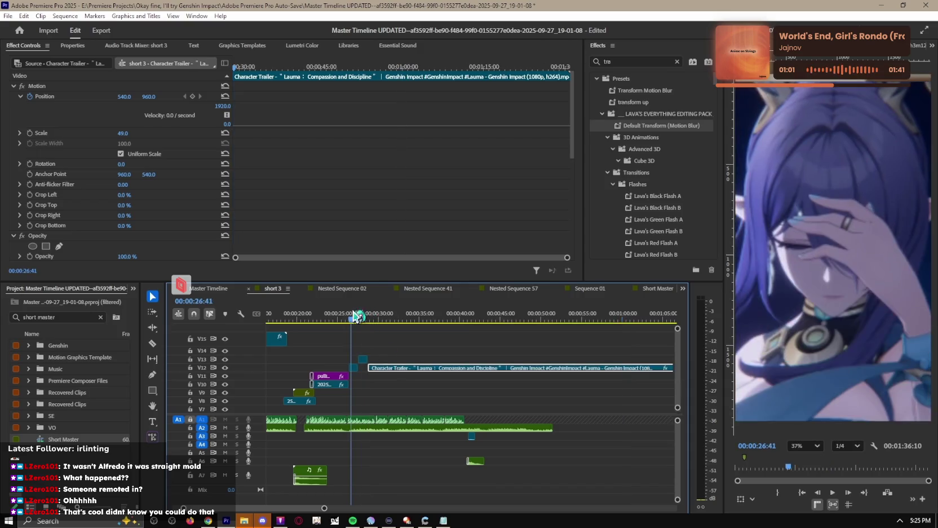
pyautogui.press('space')
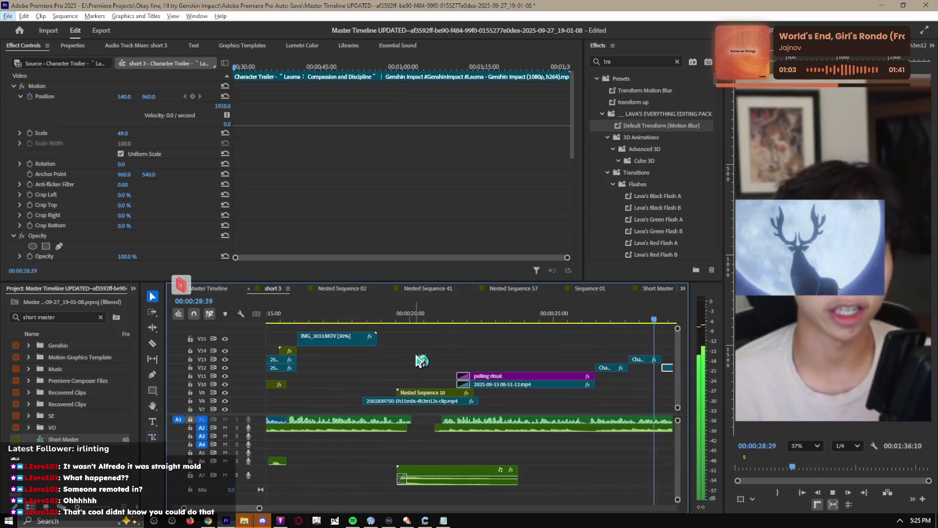
pyautogui.scroll(3, 416, 359)
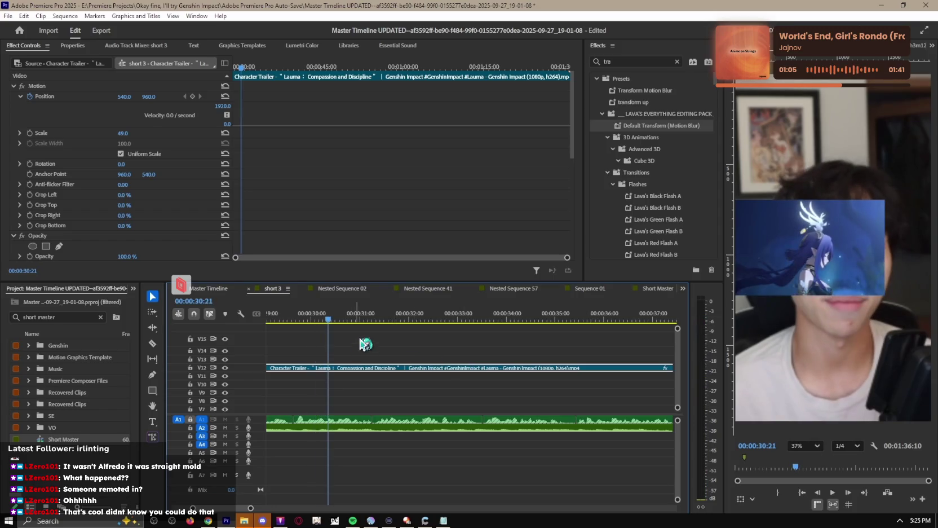
pyautogui.press('space')
pyautogui.moveTo(365, 318); pyautogui.dragTo(361, 321)
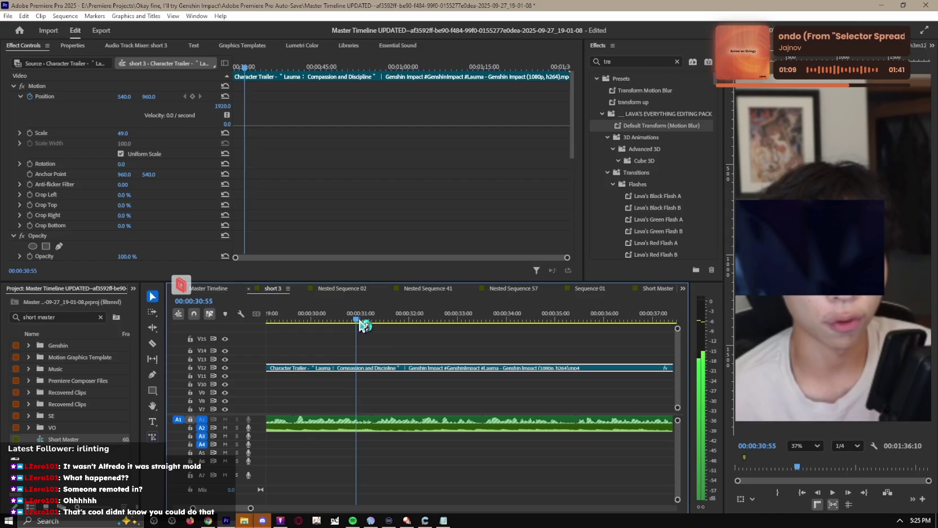
pyautogui.moveTo(361, 320); pyautogui.dragTo(392, 323)
# Step: Split the V12 trailer at 31:09, delete the unwanted piece, and save the project
pyautogui.press('c')
pyautogui.click(370, 368)
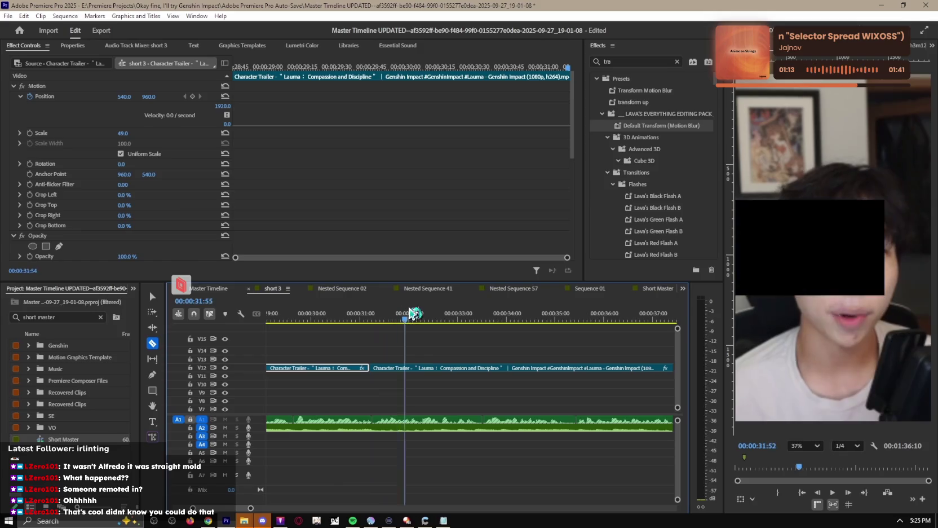
pyautogui.click(387, 367)
pyautogui.press('v')
pyautogui.scroll(3, 429, 395)
pyautogui.click(465, 358)
pyautogui.press('Delete')
pyautogui.click(510, 372)
pyautogui.hotkey('ctrl', 's')
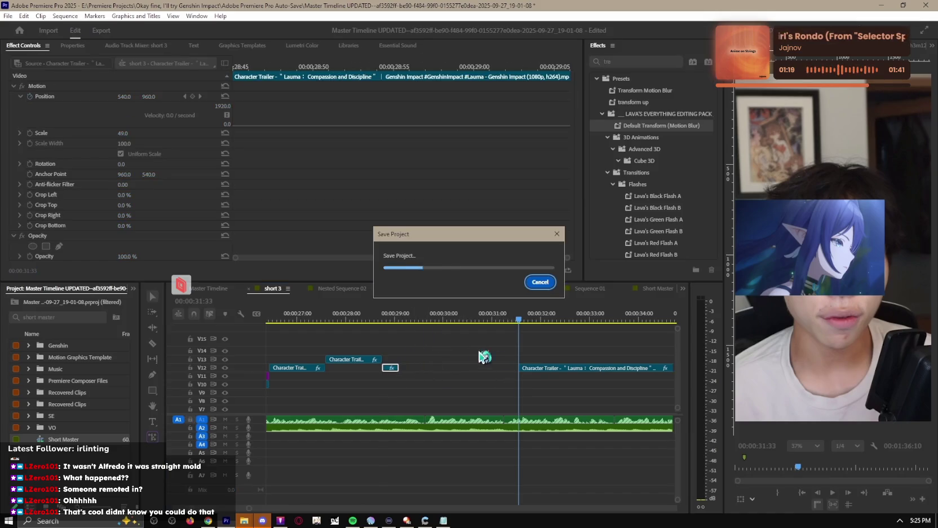
# Step: Replay from the pulling ritual clip at 26:06 and delete the small V12 clip
pyautogui.press('-')
pyautogui.click(389, 316)
pyautogui.press('=')
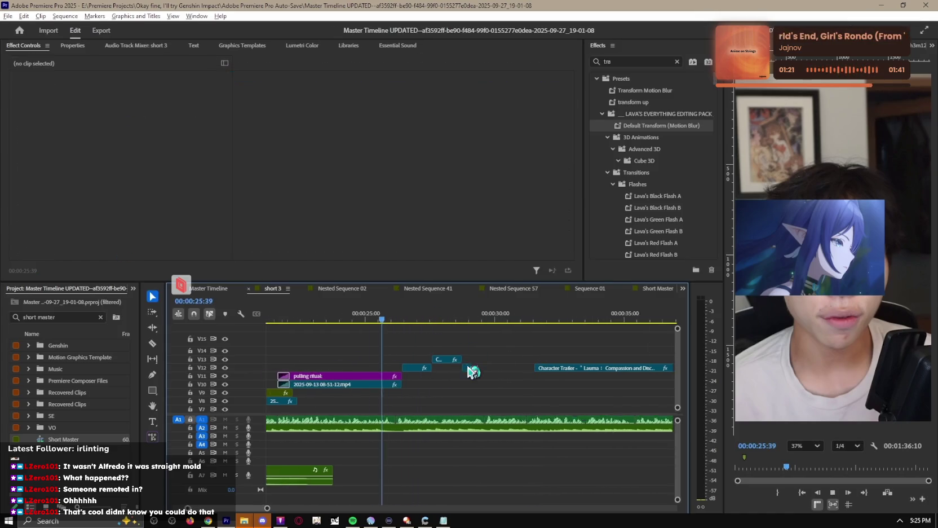
pyautogui.press('space')
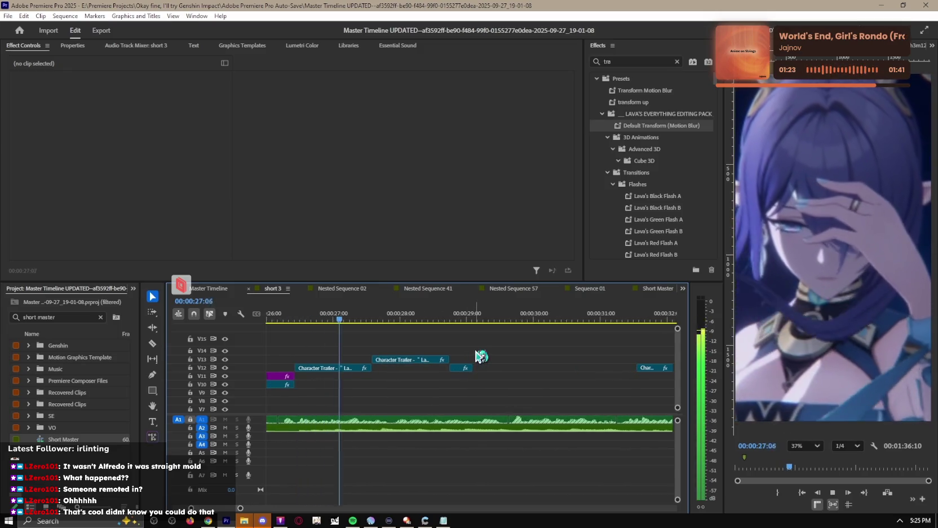
pyautogui.press('-')
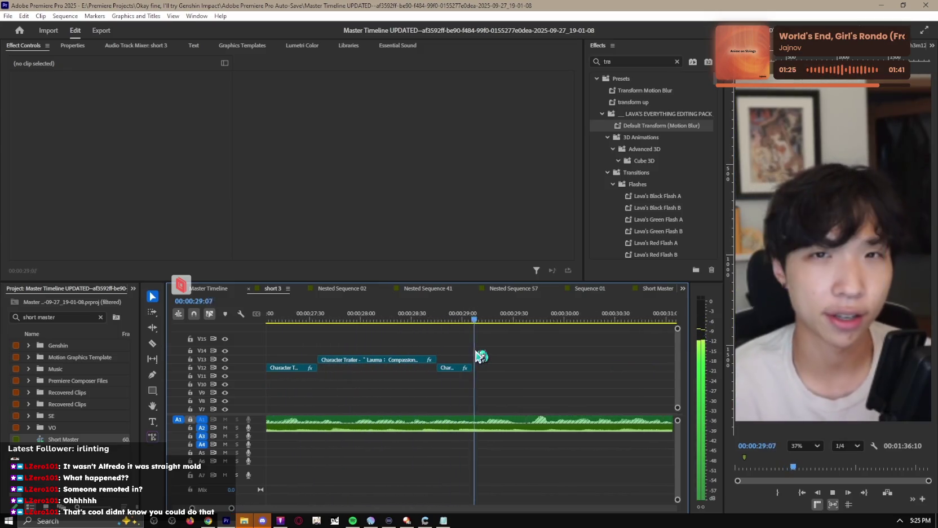
pyautogui.click(457, 368)
pyautogui.press('Delete')
# Step: Slide the Lauma trailer left to close the gap, re-cut it, and move the edit 38 frames later
pyautogui.press('-')
pyautogui.moveTo(537, 316)
pyautogui.mouseDown()
pyautogui.moveTo(619, 319)
pyautogui.moveTo(575, 318)
pyautogui.mouseUp()
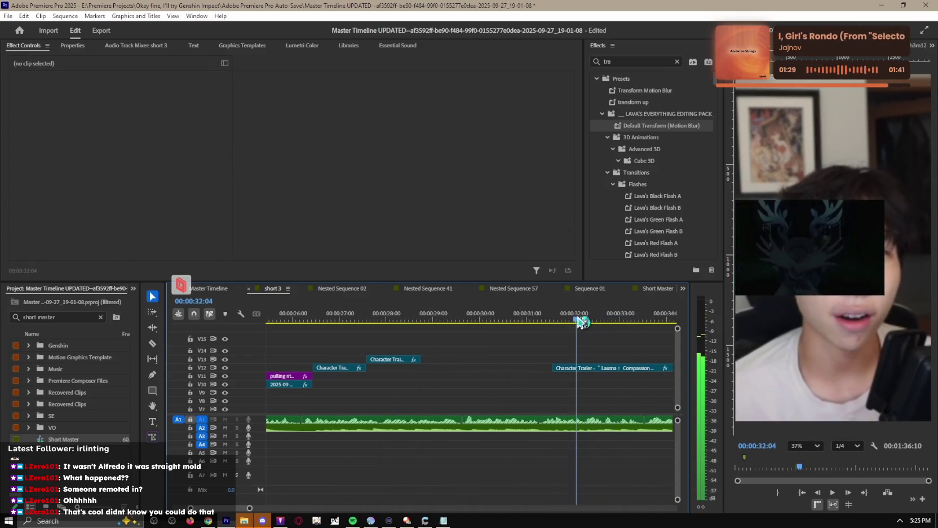
pyautogui.moveTo(593, 367); pyautogui.dragTo(446, 371)
pyautogui.press('space')
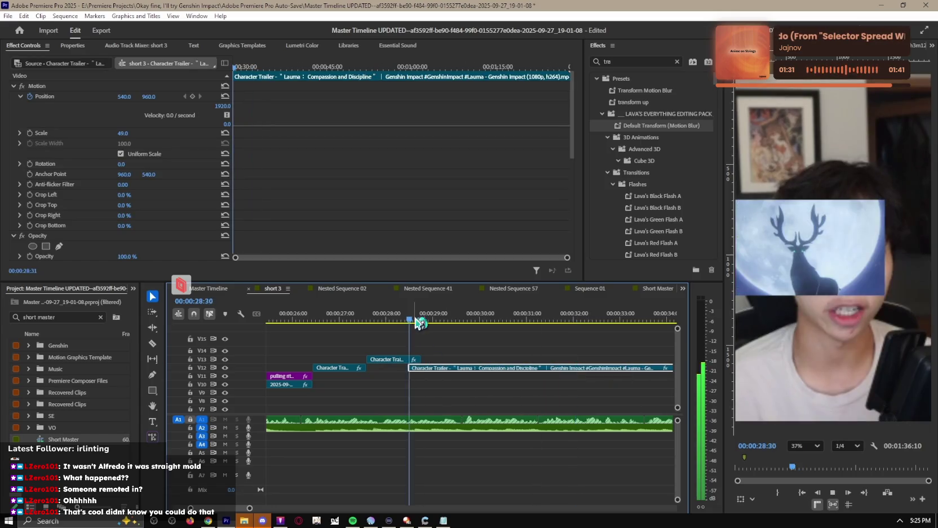
pyautogui.keyDown('ctrl'); pyautogui.click(432, 367); pyautogui.keyUp('ctrl')
pyautogui.moveTo(419, 368); pyautogui.dragTo(454, 372)
pyautogui.press('space')
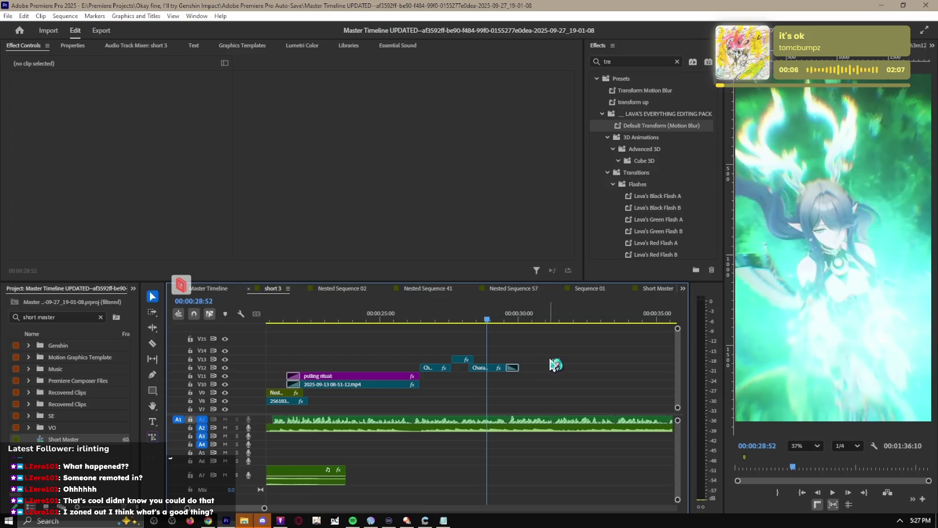
# Step: Play back the short from 28:52 and again from about 20:54 to check the edit
pyautogui.scroll(-2, 556, 365)
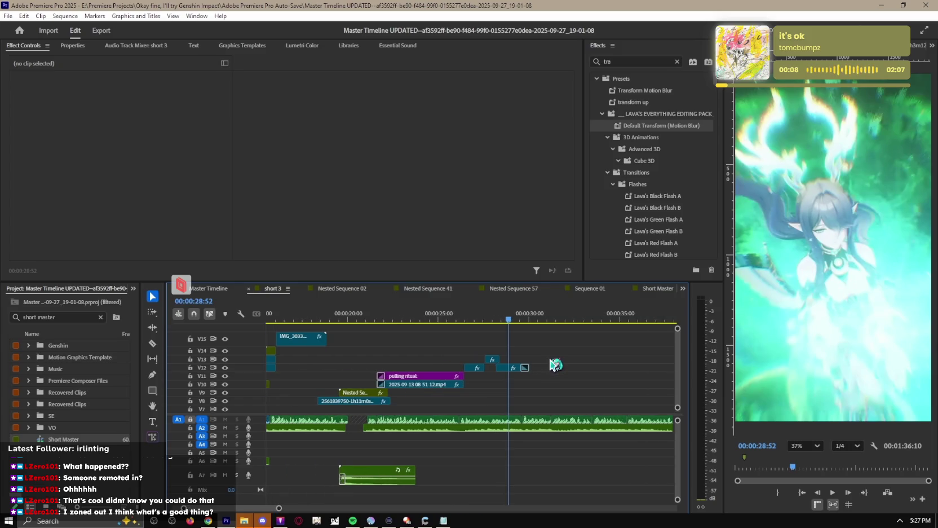
pyautogui.press('space')
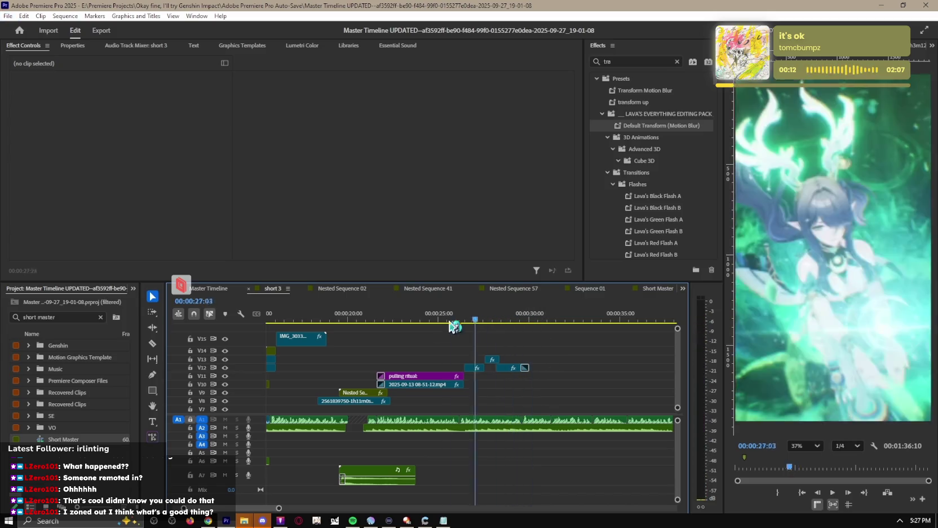
pyautogui.moveTo(543, 318); pyautogui.dragTo(364, 320)
pyautogui.scroll(-3, 567, 351)
pyautogui.press('space')
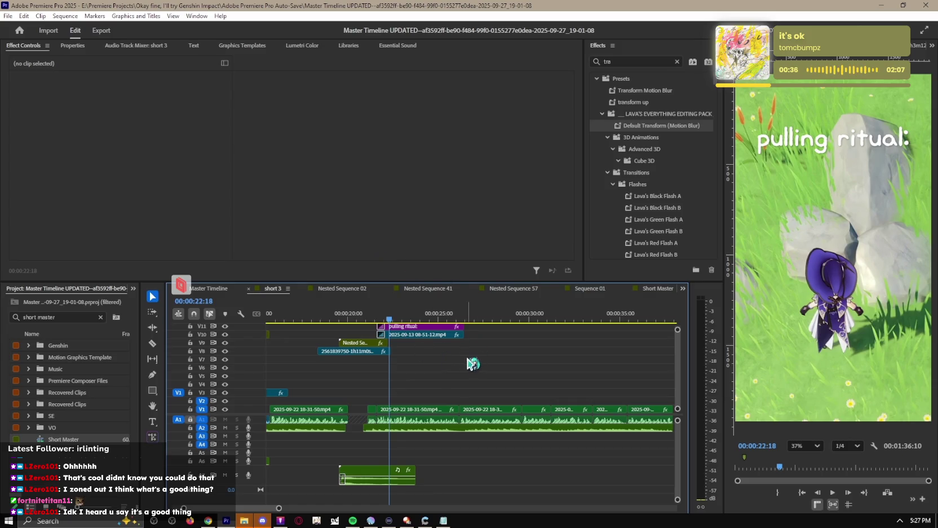
pyautogui.scroll(3, 479, 362)
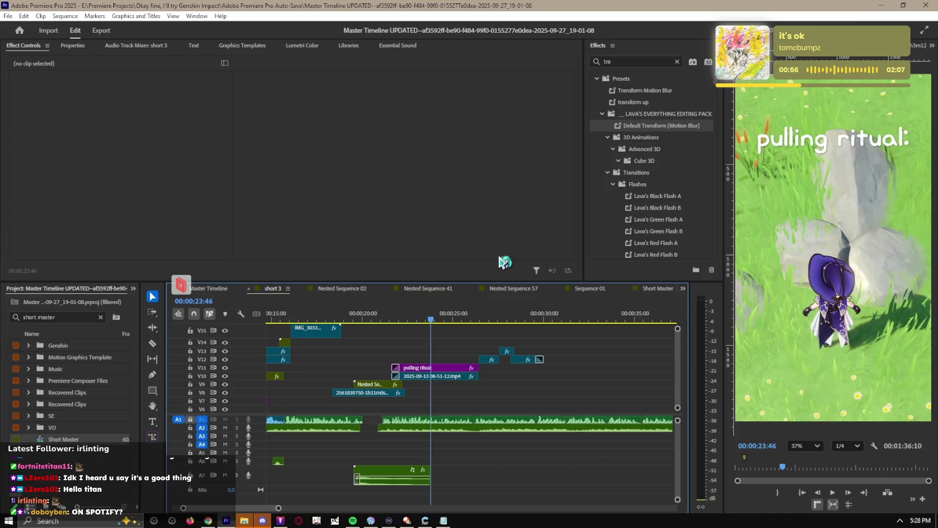
pyautogui.press('space')
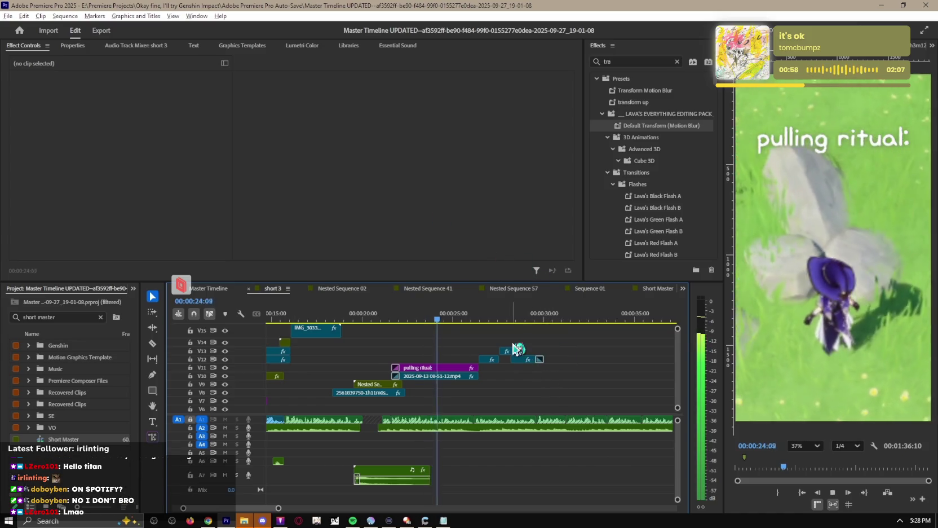
pyautogui.press('=')
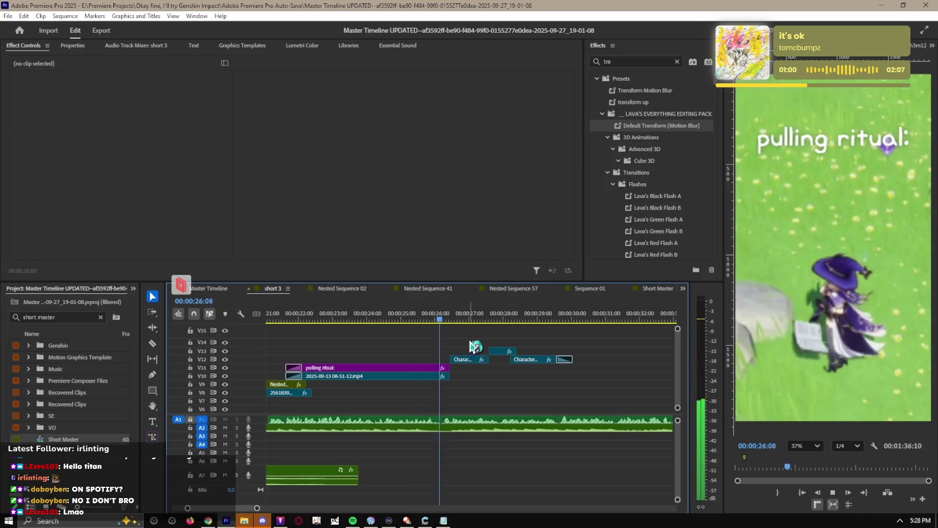
pyautogui.click(463, 317)
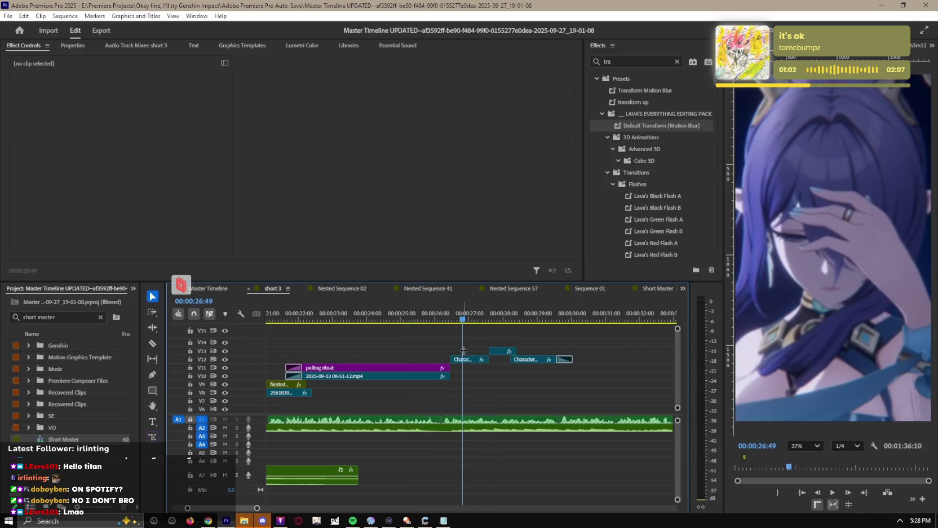
pyautogui.click(468, 359)
pyautogui.click(185, 96)
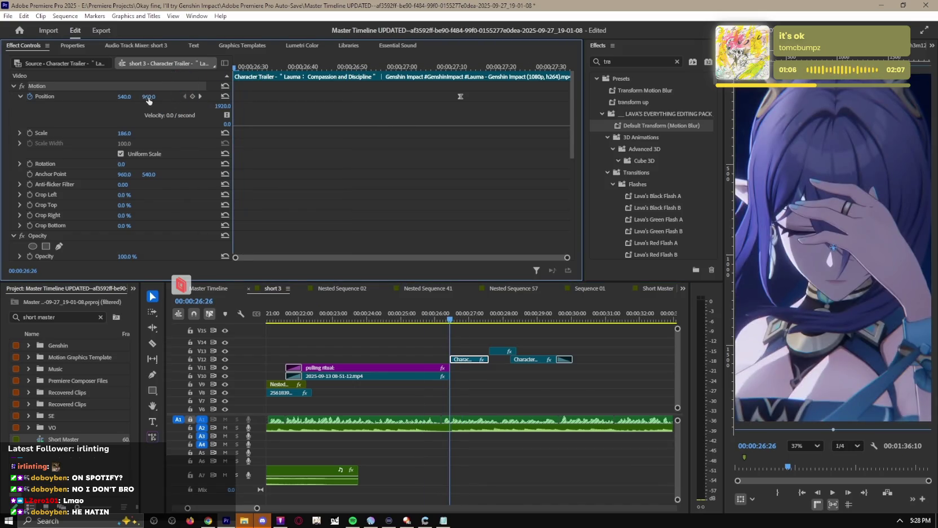
pyautogui.click(493, 398)
pyautogui.press('space')
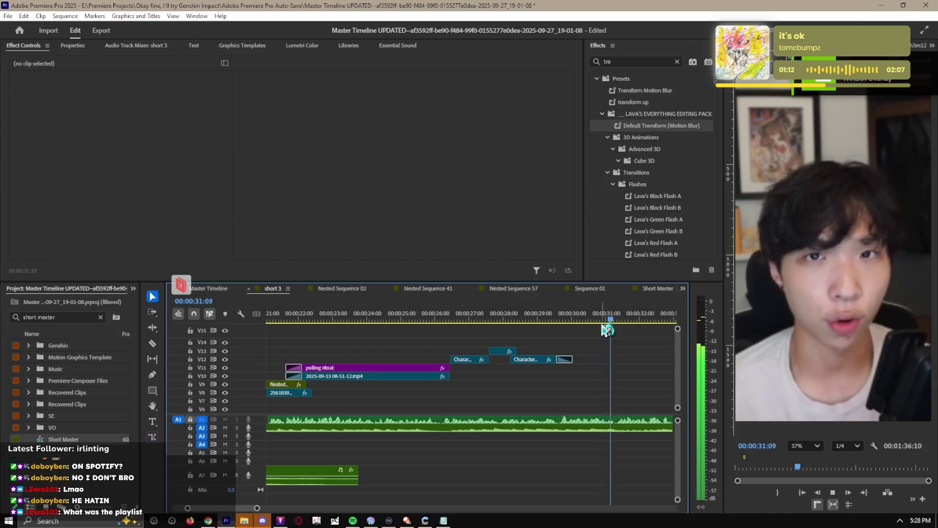
pyautogui.press('space')
pyautogui.scroll(-2, 549, 376)
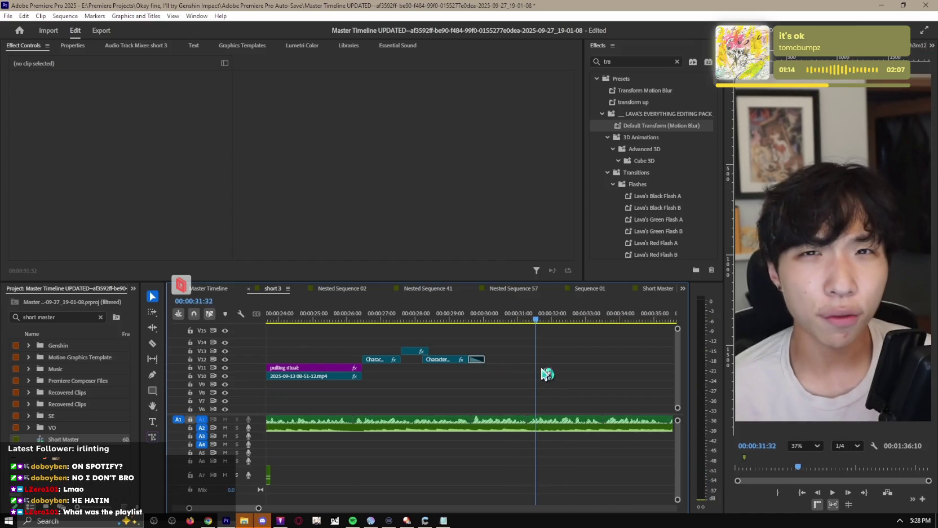
pyautogui.scroll(-3, 549, 374)
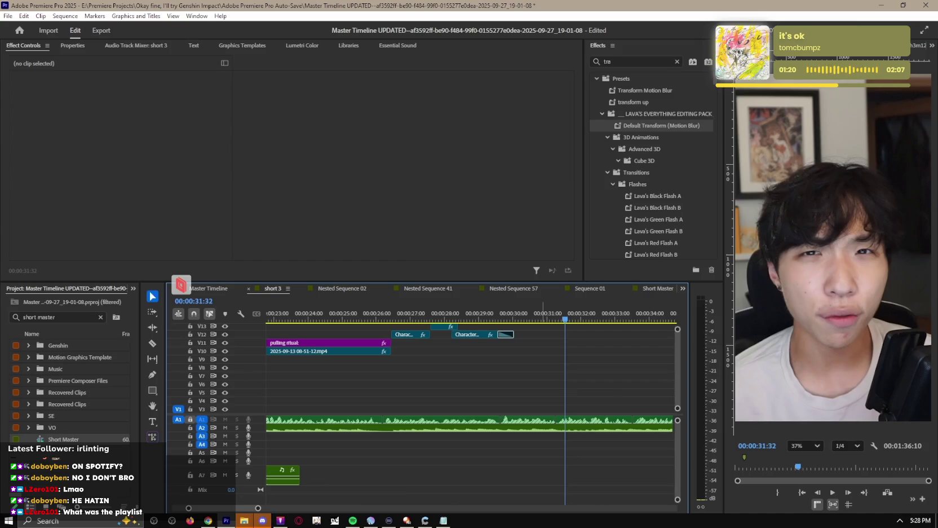
pyautogui.scroll(1, 471, 404)
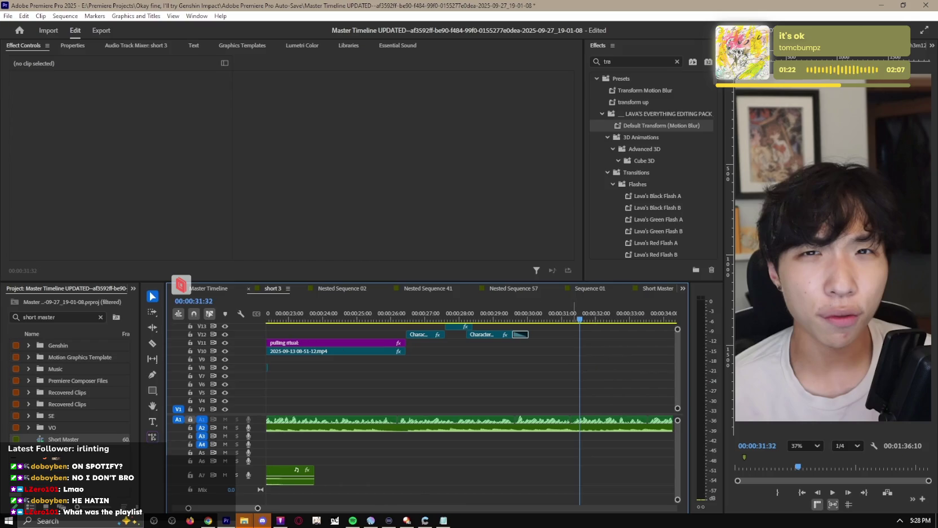